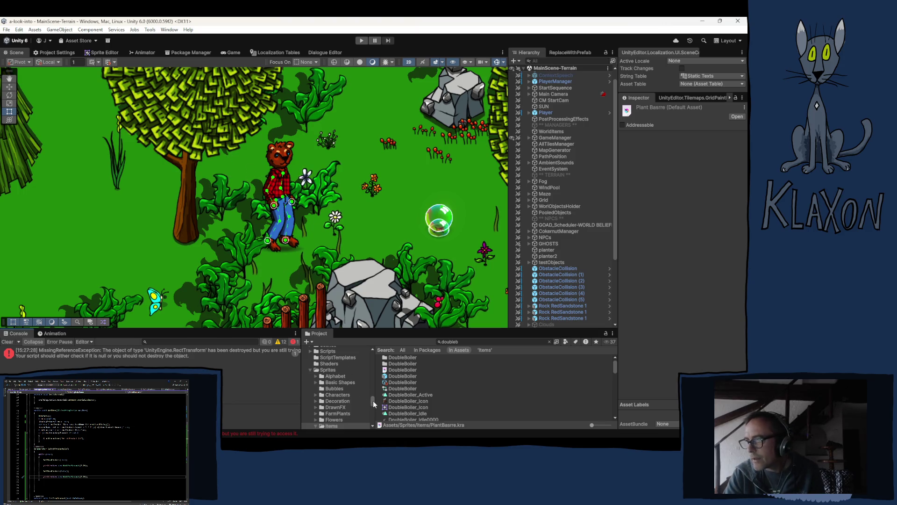
# Clear the 'doubleb' Project search and select the Barrel texture in Sprites/Utilities/Barrel
pyautogui.click(465, 341)
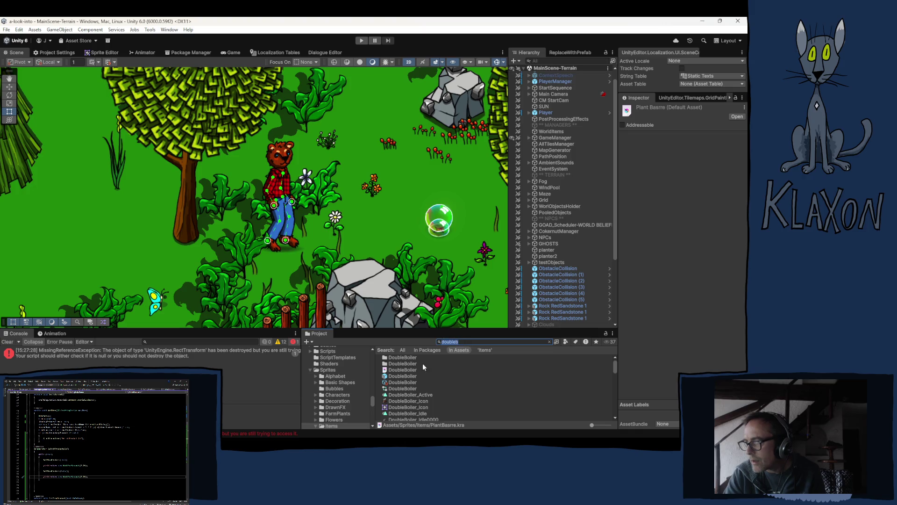
pyautogui.press('BackSpace')
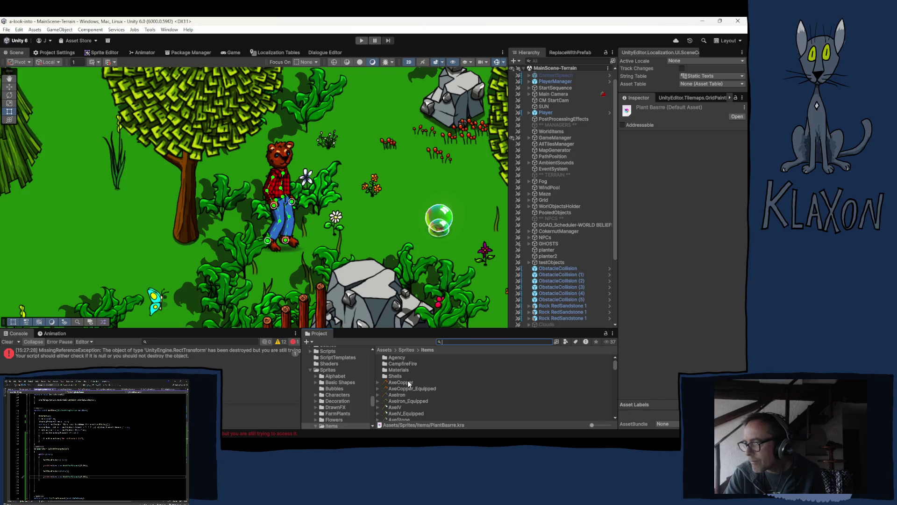
pyautogui.scroll(-4, 345, 394)
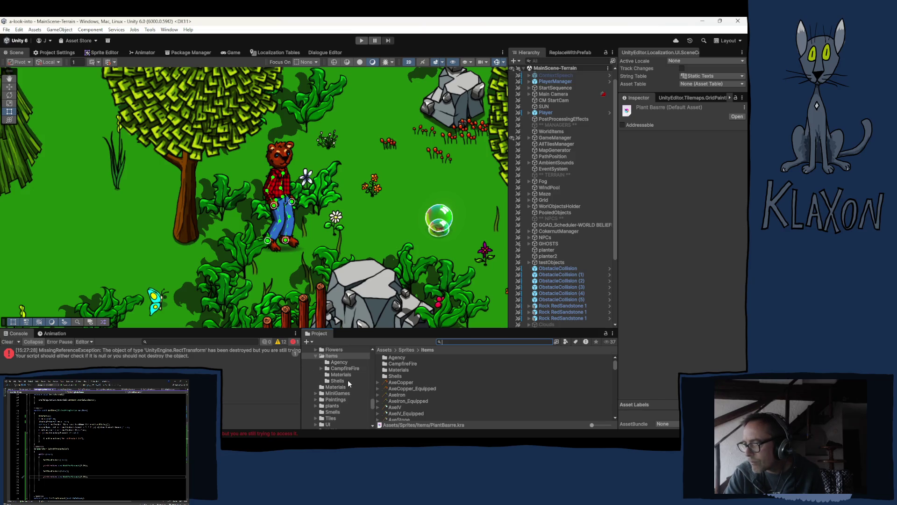
pyautogui.scroll(-3, 348, 380)
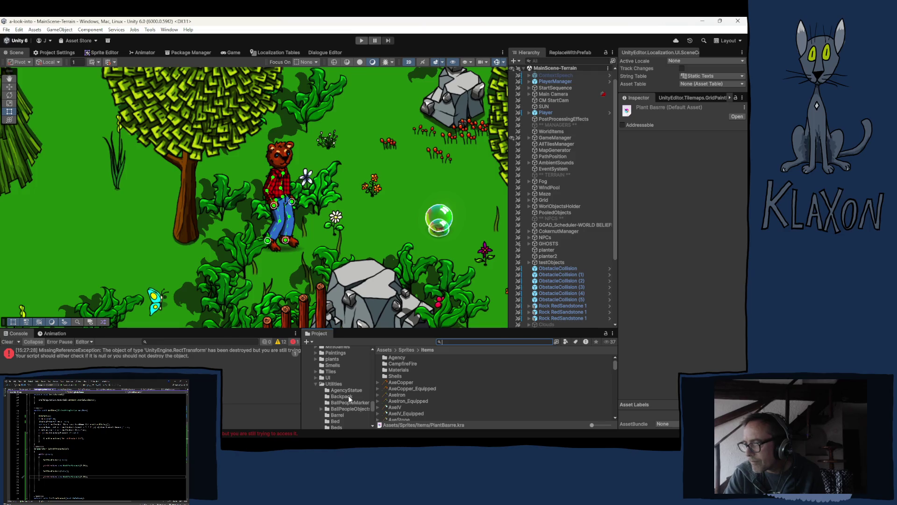
pyautogui.click(338, 416)
pyautogui.click(402, 355)
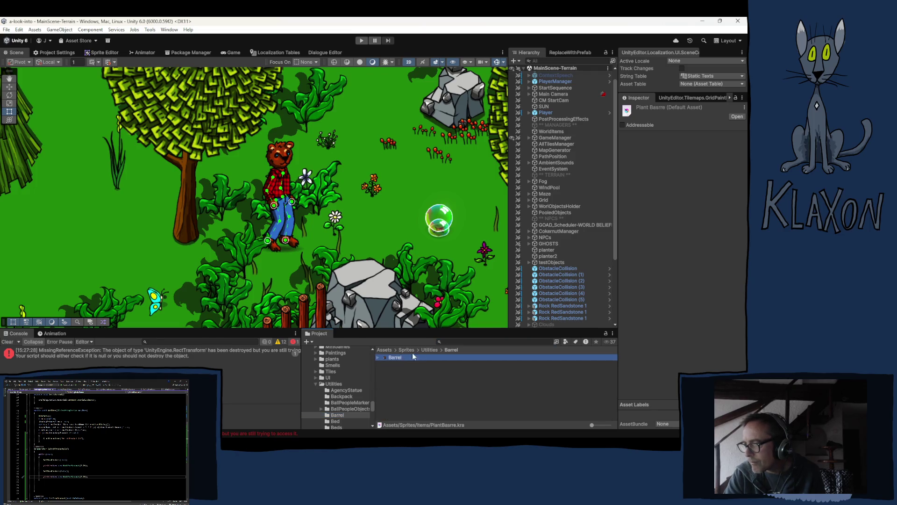
# Import Barrel as a Single sprite at 512 pixels per unit, max size 256, compression None
pyautogui.click(693, 158)
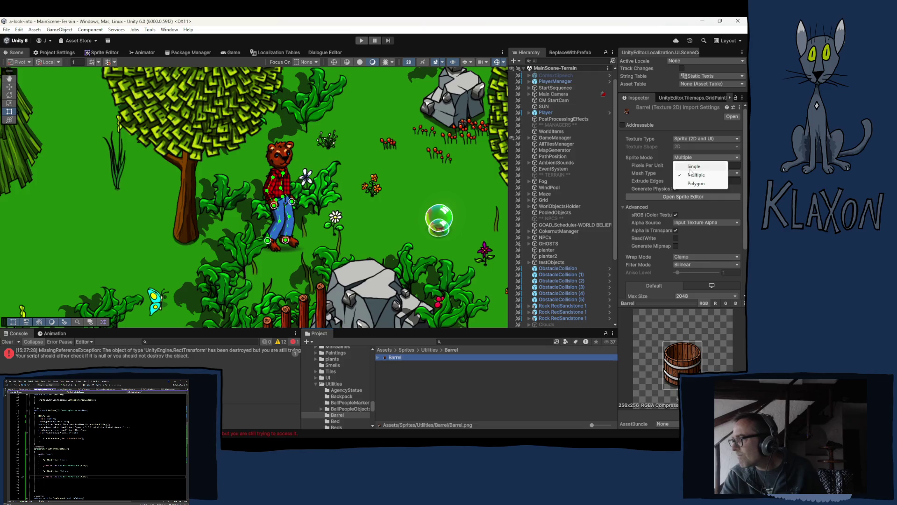
pyautogui.click(687, 167)
pyautogui.click(685, 169)
pyautogui.write('512')
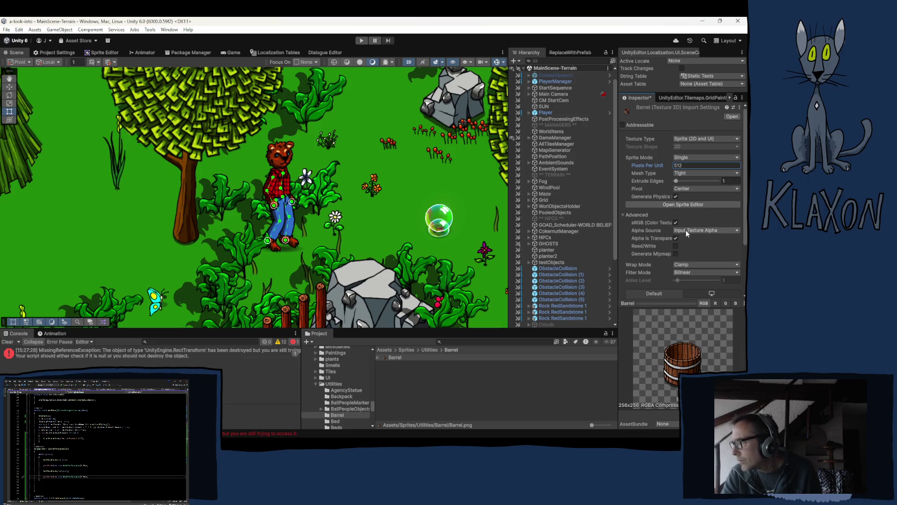
pyautogui.scroll(-3, 686, 230)
pyautogui.click(700, 241)
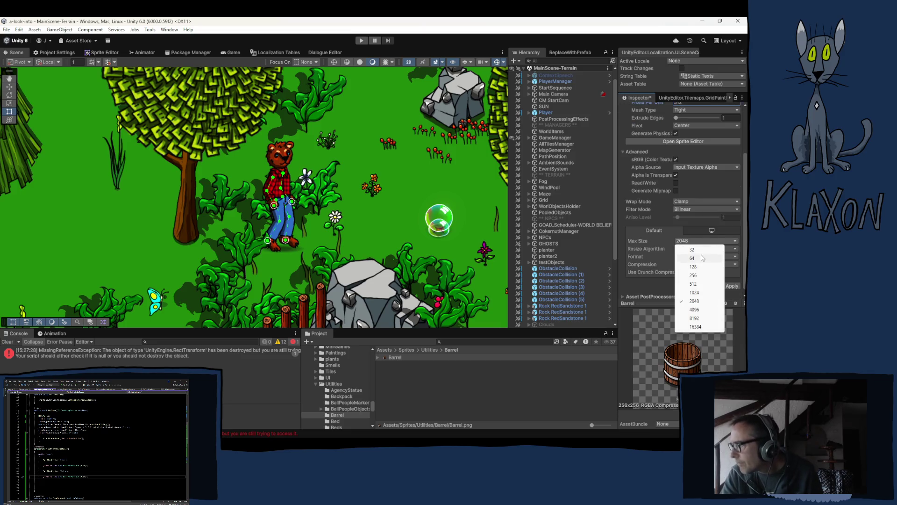
pyautogui.click(710, 276)
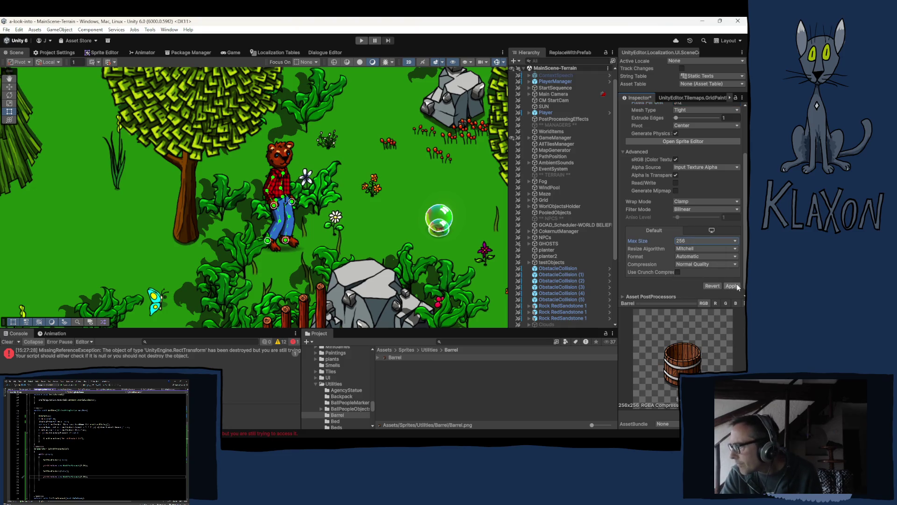
pyautogui.click(715, 265)
pyautogui.click(701, 273)
pyautogui.click(734, 281)
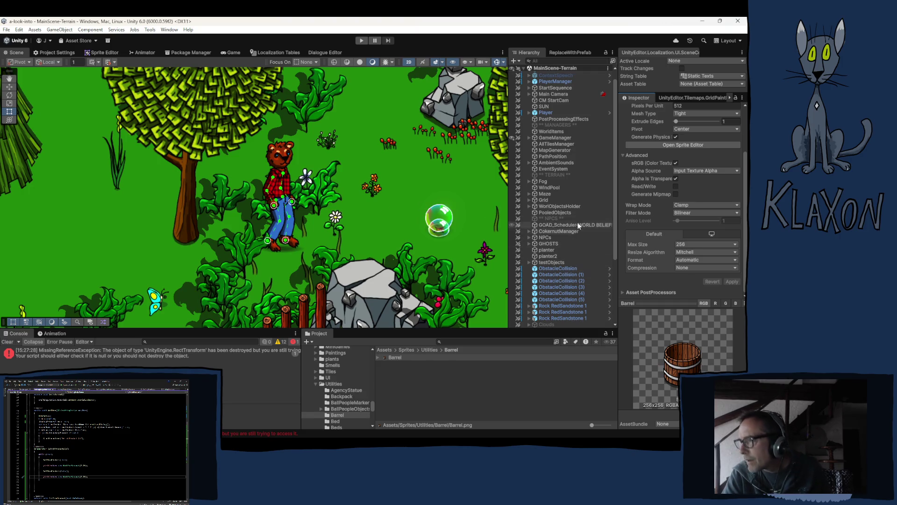
pyautogui.scroll(3, 648, 215)
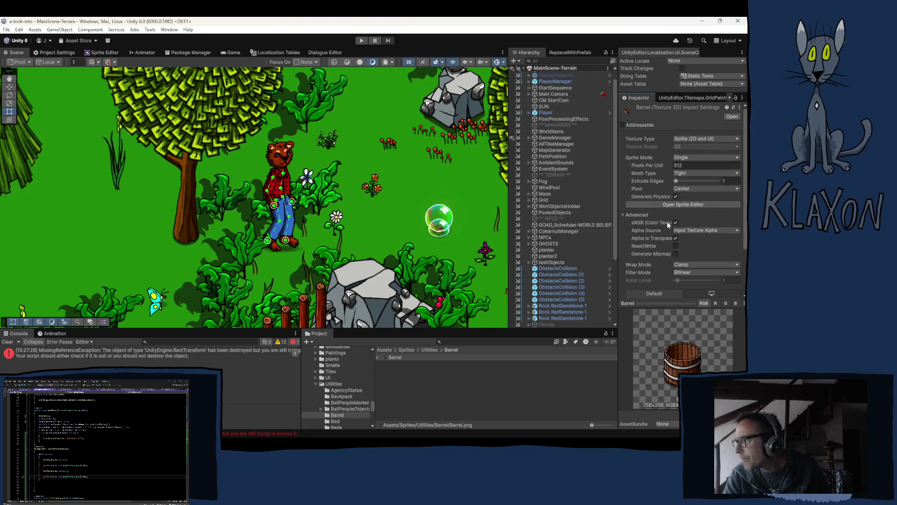
# Set the Barrel sprite's custom pivot to X 0.5, Y 0.31 in the Sprite Editor, then return to the Scene
pyautogui.click(701, 205)
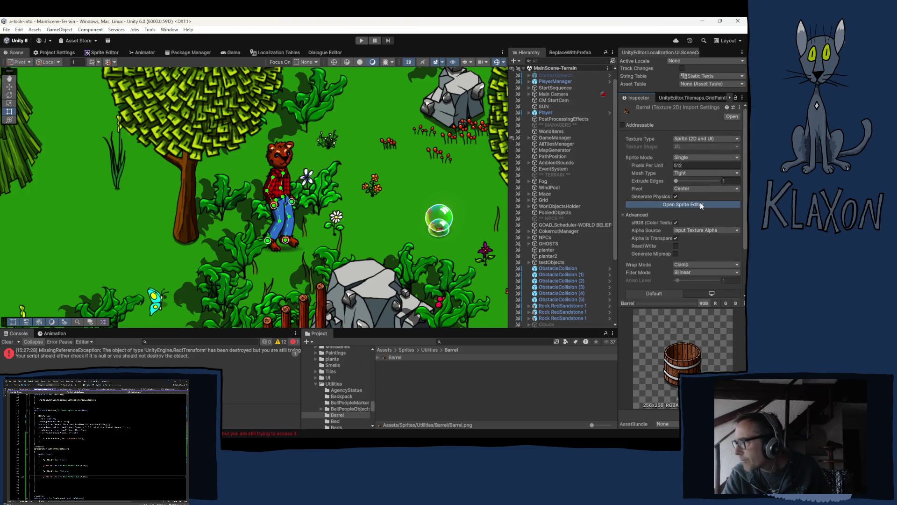
pyautogui.moveTo(251, 196); pyautogui.dragTo(208, 235)
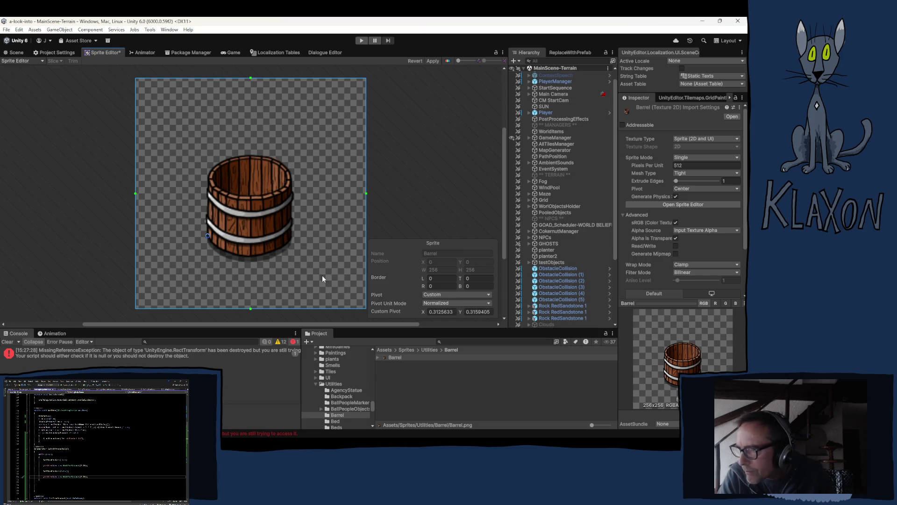
pyautogui.click(446, 311)
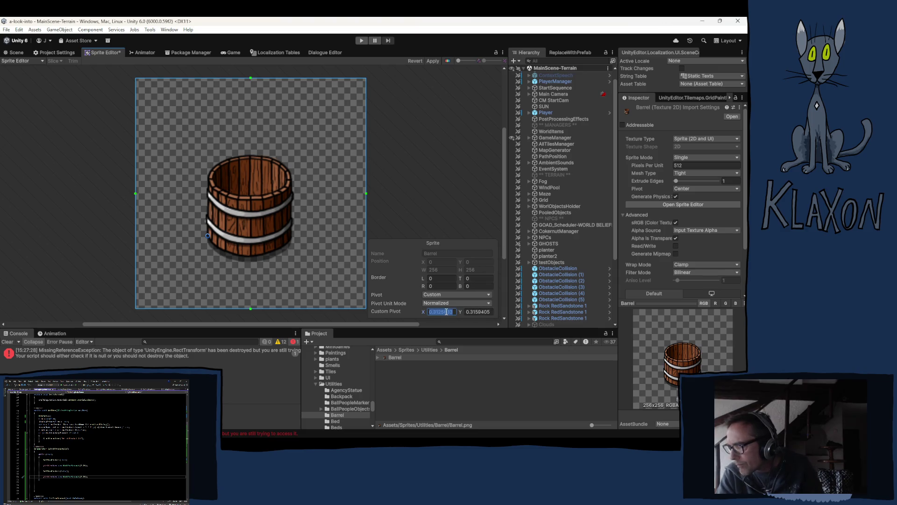
pyautogui.write('0.5')
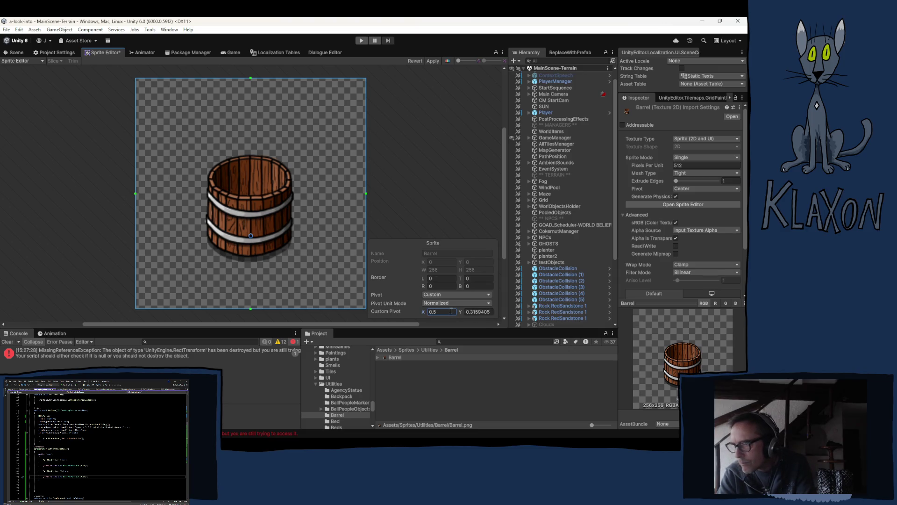
pyautogui.click(486, 312)
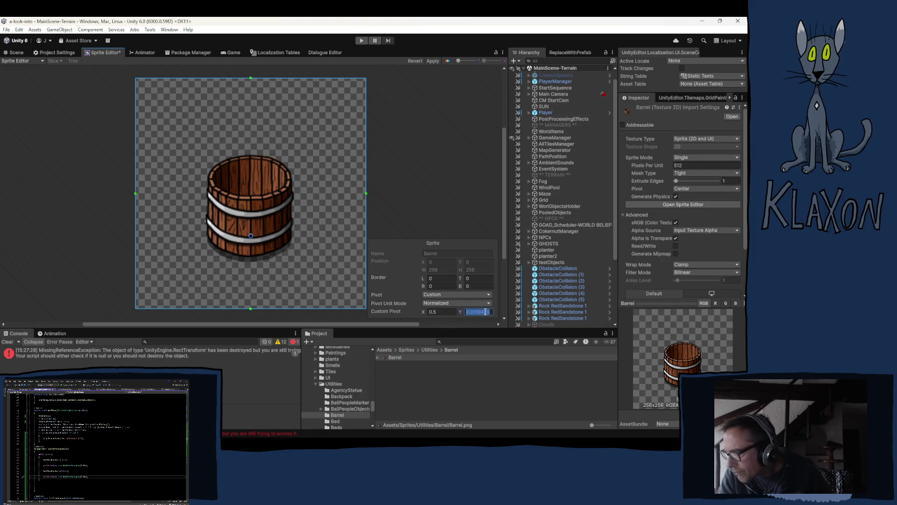
pyautogui.write('31')
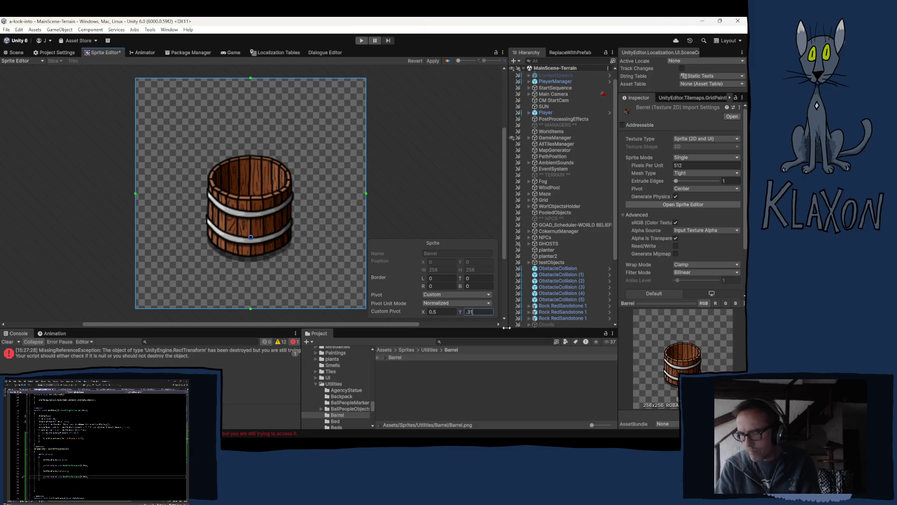
pyautogui.click(433, 61)
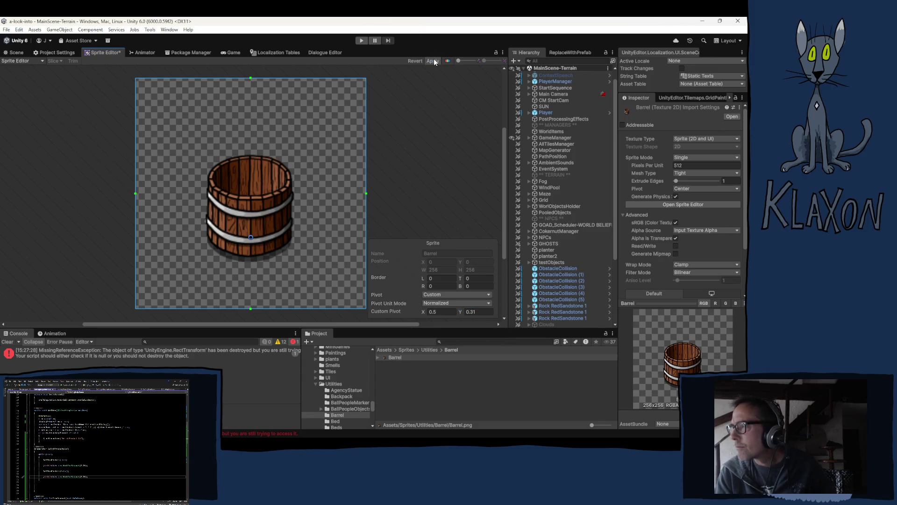
pyautogui.rightClick(16, 52)
pyautogui.click(15, 53)
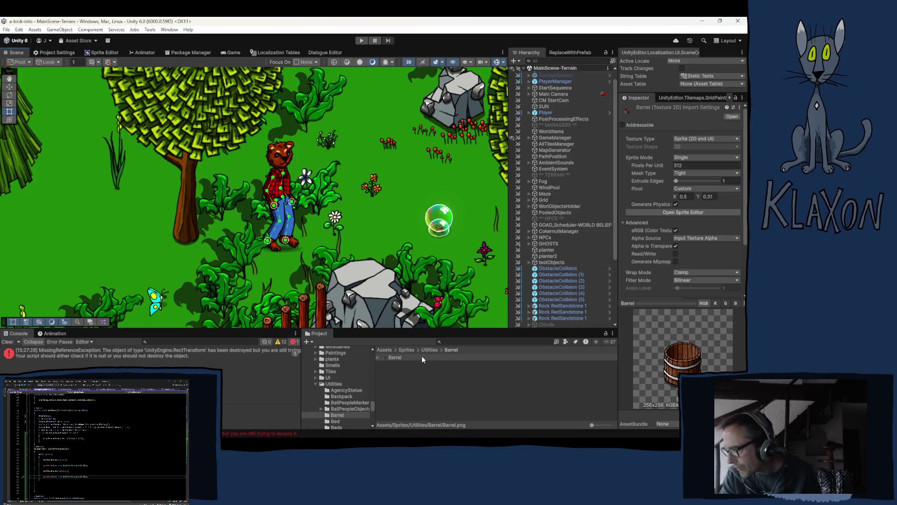
# Show the Utilities sprites folder, collapse Crafting and scroll down to ItemDatabases
pyautogui.click(334, 383)
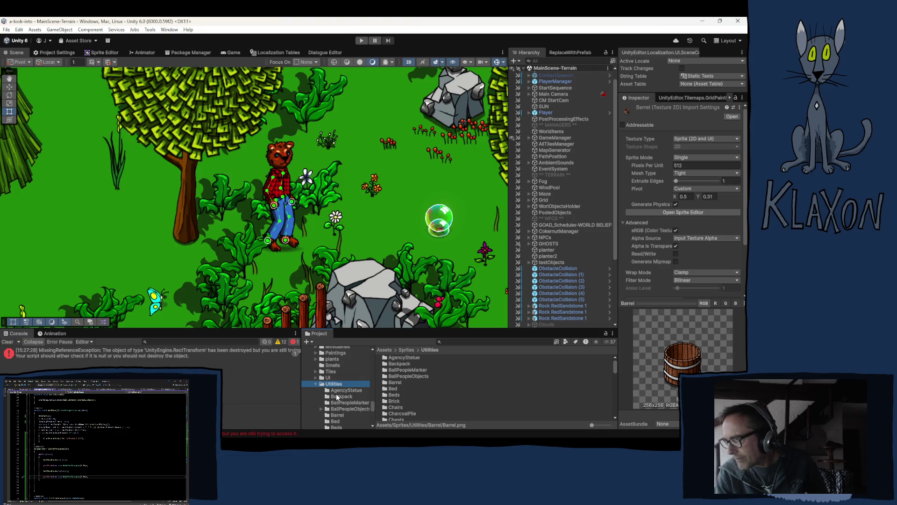
pyautogui.scroll(5, 335, 393)
pyautogui.scroll(-5, 337, 395)
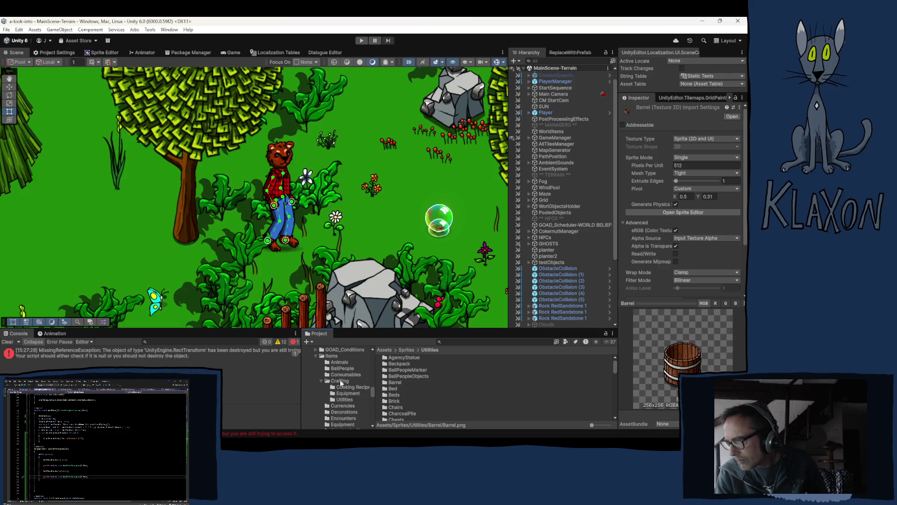
pyautogui.click(322, 380)
pyautogui.scroll(-3, 350, 398)
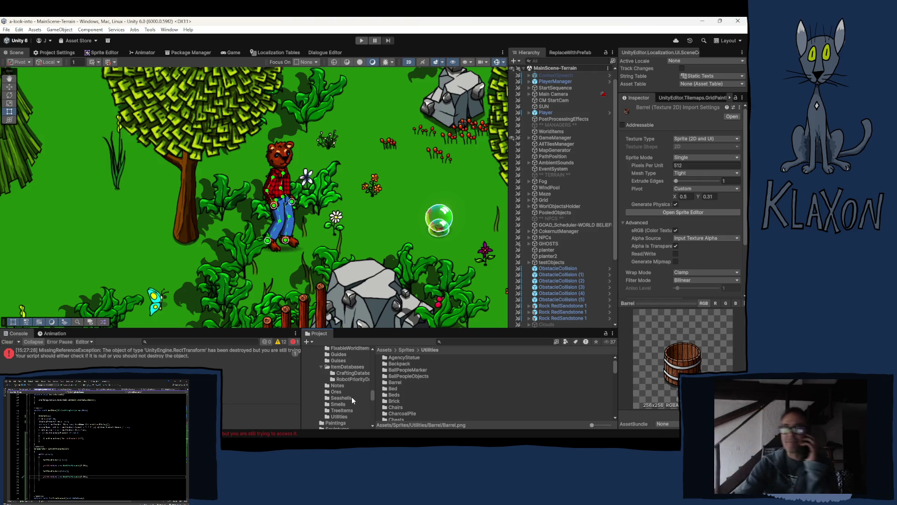
pyautogui.moveTo(352, 436)
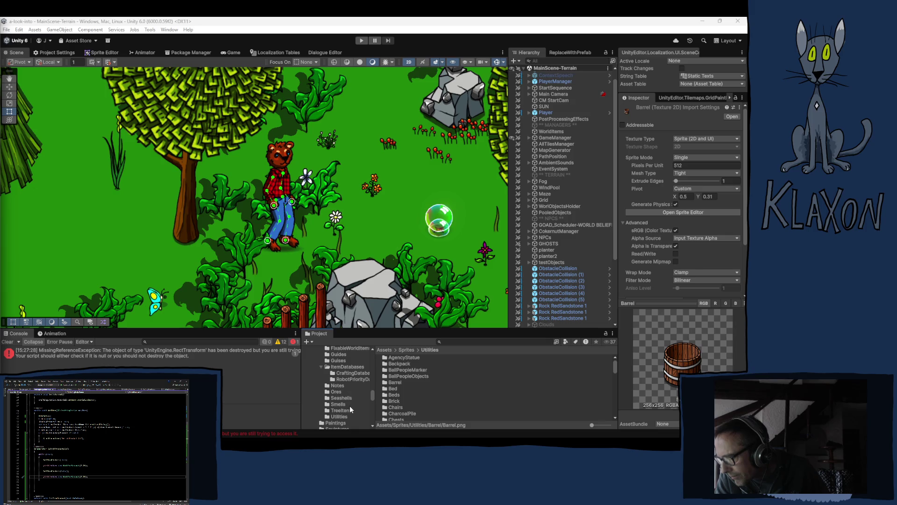
pyautogui.click(344, 416)
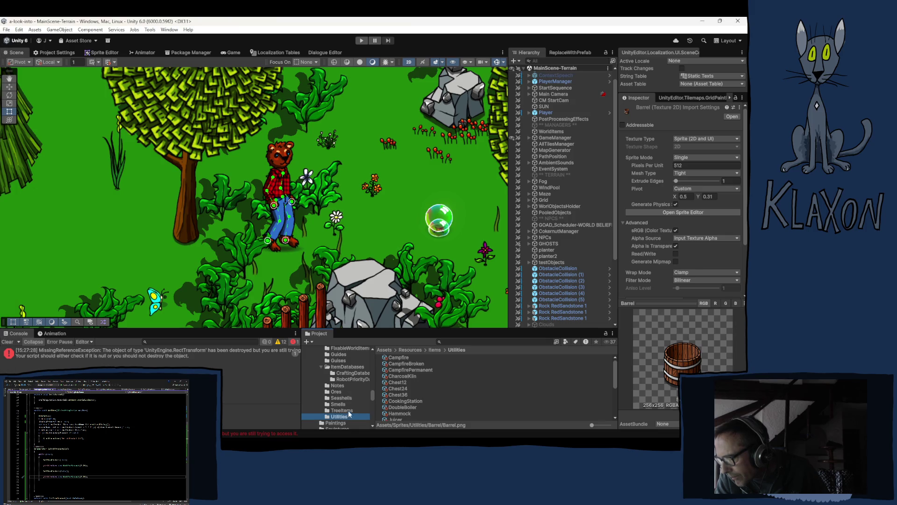
# Collapse ItemDatabases and show the contents of Assets/Resources/Items
pyautogui.scroll(-3, 428, 375)
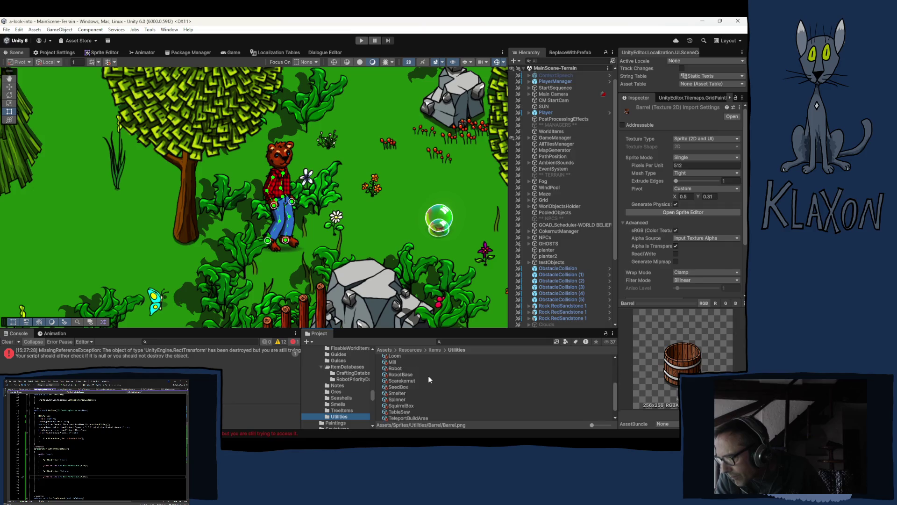
pyautogui.scroll(3, 425, 380)
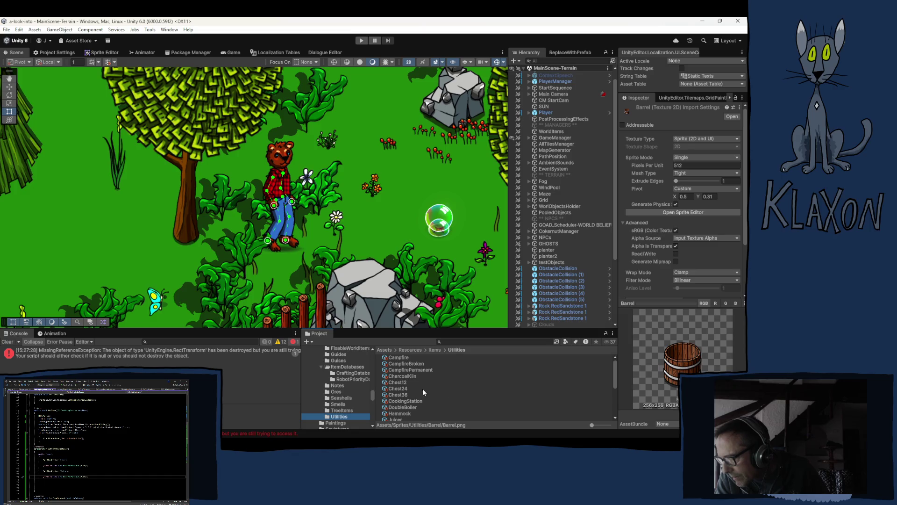
pyautogui.scroll(3, 338, 409)
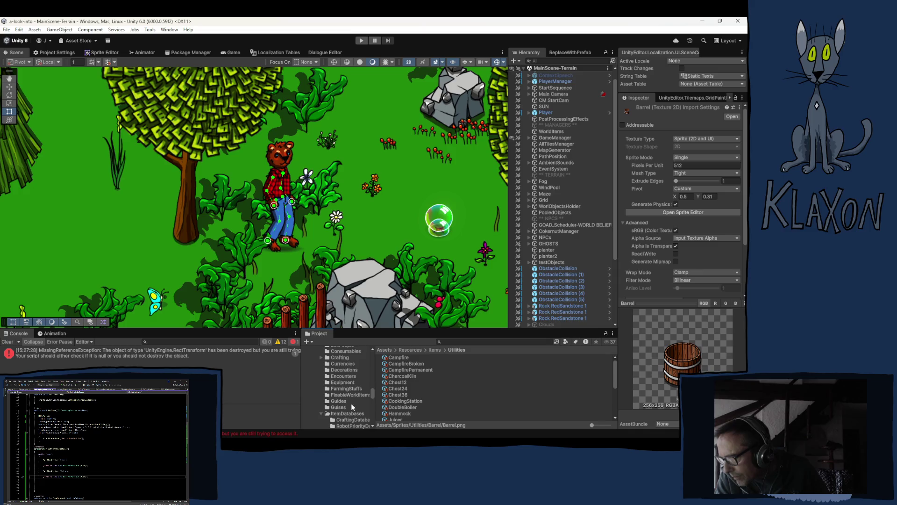
pyautogui.scroll(2, 341, 414)
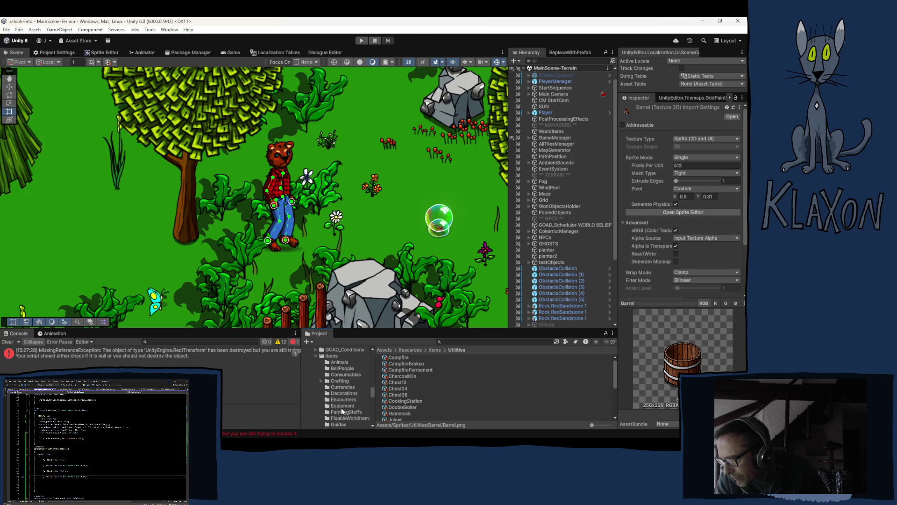
pyautogui.scroll(-2, 341, 407)
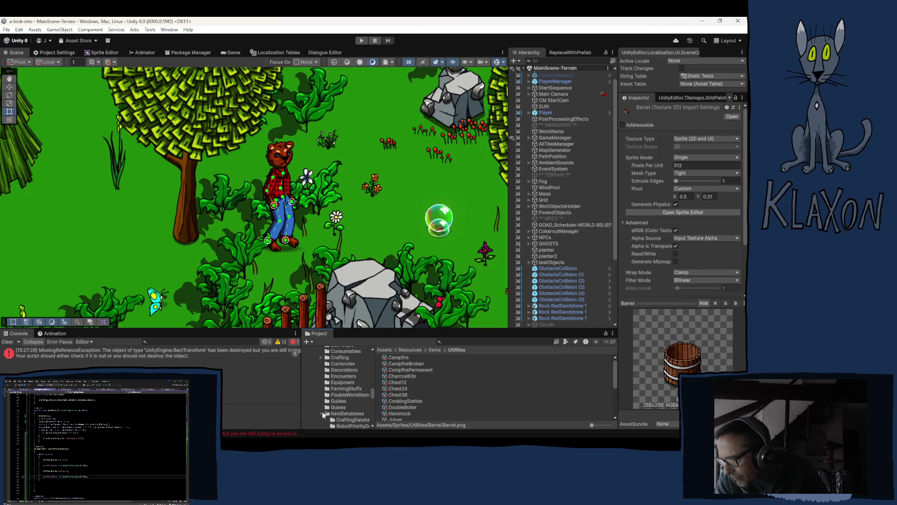
pyautogui.click(322, 413)
pyautogui.scroll(-3, 347, 406)
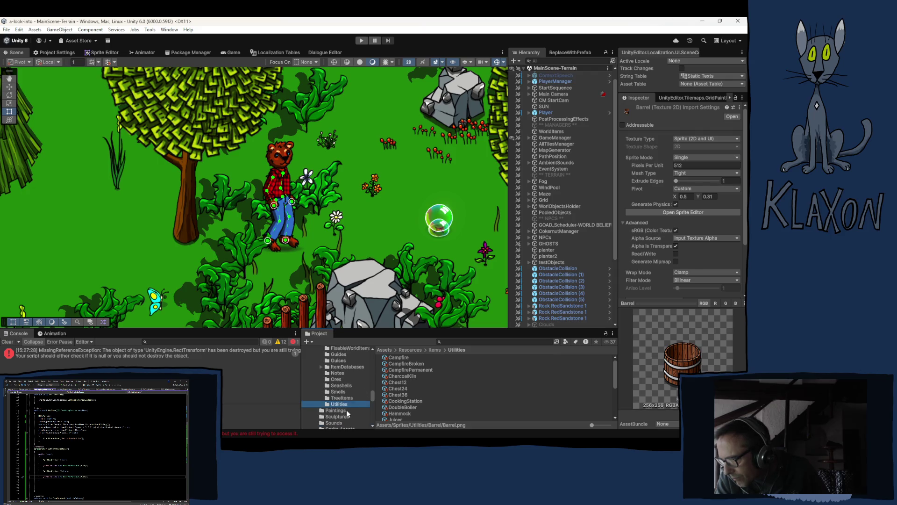
pyautogui.scroll(4, 346, 402)
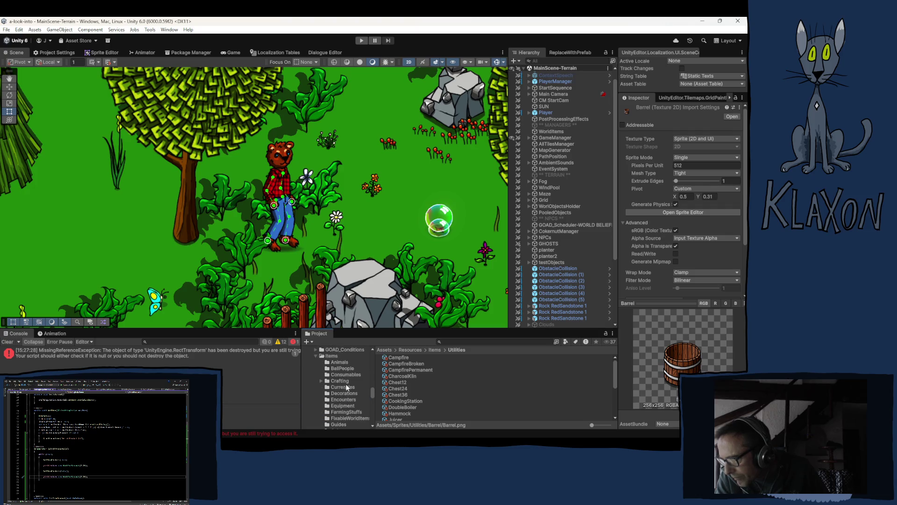
pyautogui.click(333, 356)
pyautogui.scroll(-2, 439, 401)
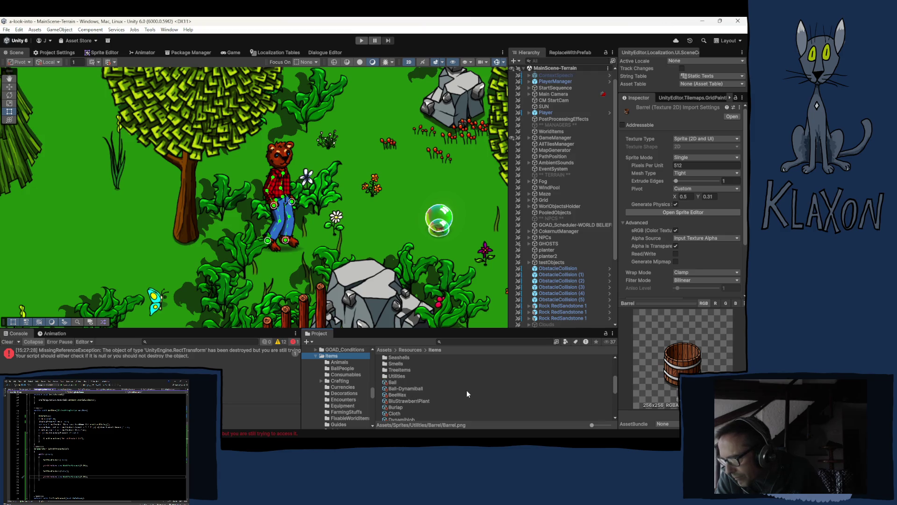
# Duplicate the Burlap item data asset and rename the copy to Barrel
pyautogui.click(392, 383)
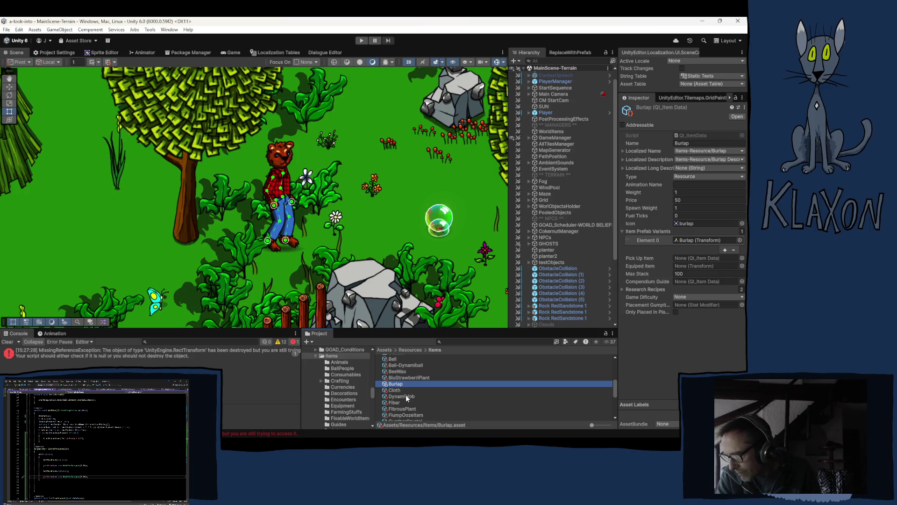
pyautogui.hotkey('ctrl', 'd')
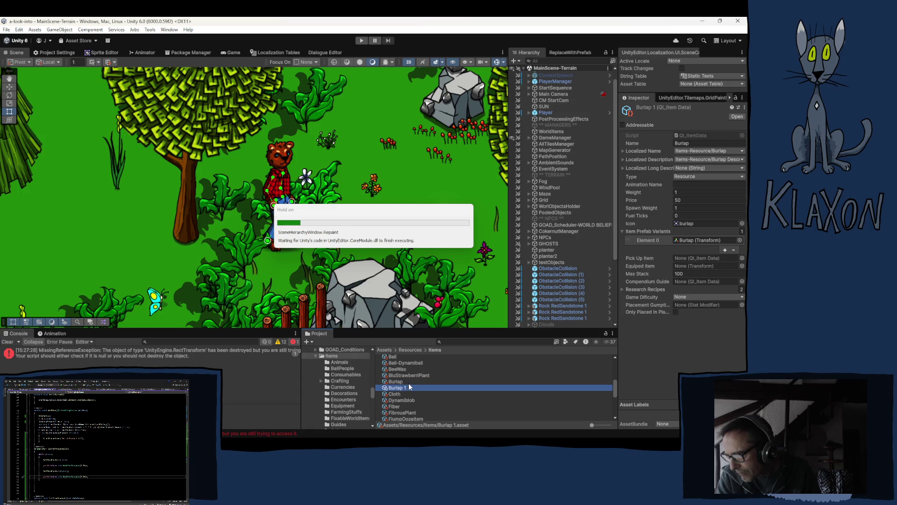
pyautogui.click(414, 386)
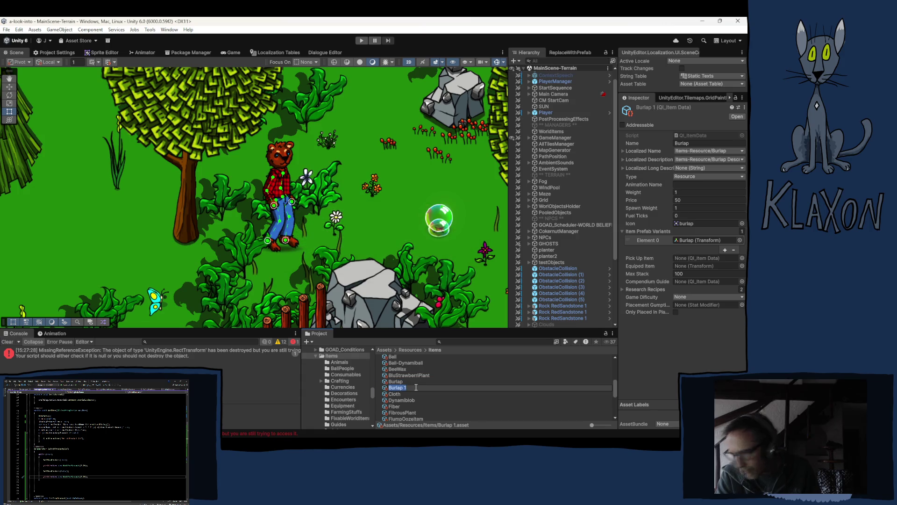
pyautogui.write('Barrel')
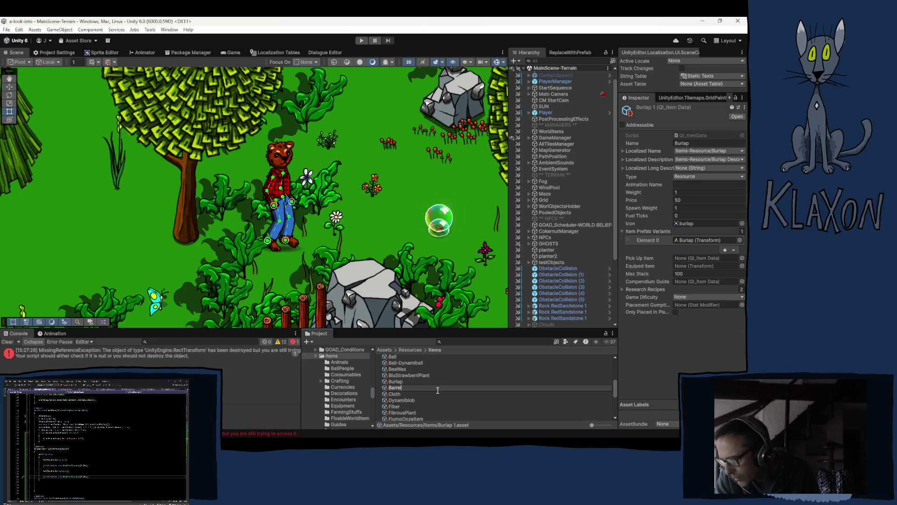
pyautogui.press('Return')
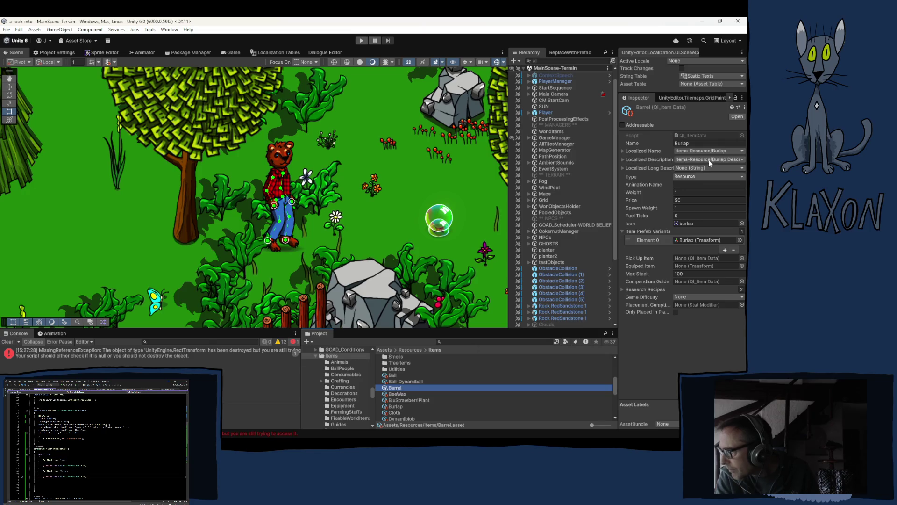
pyautogui.click(706, 143)
# Set the Barrel item's Name to Barrel and its Icon to the Barrel sprite
pyautogui.write('Barrel')
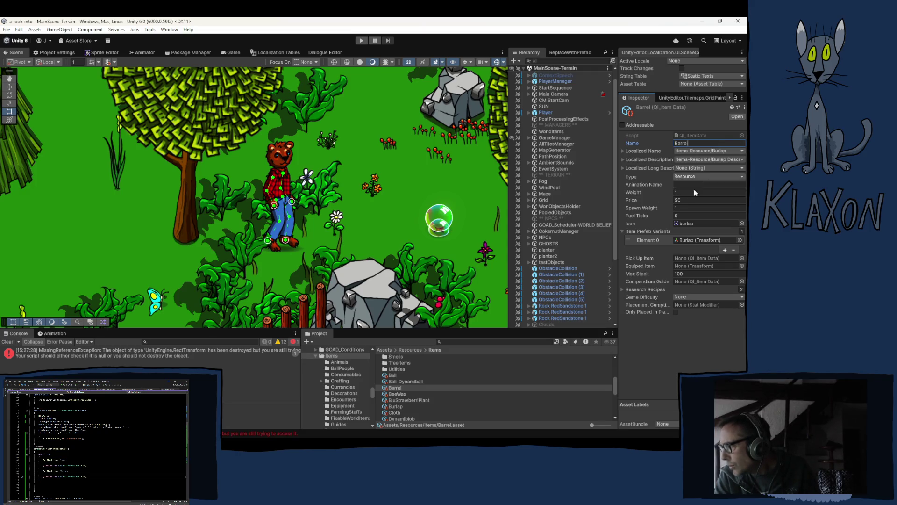
pyautogui.click(687, 224)
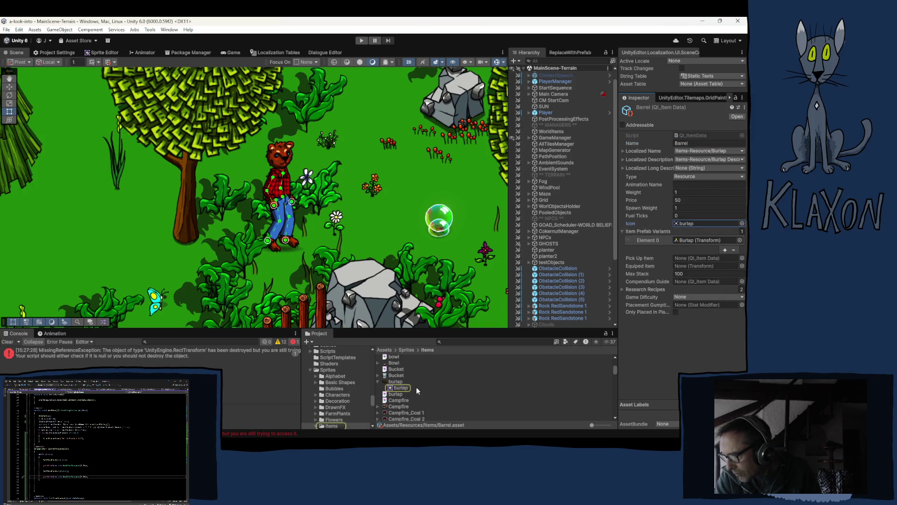
pyautogui.scroll(-5, 332, 377)
pyautogui.scroll(-3, 337, 400)
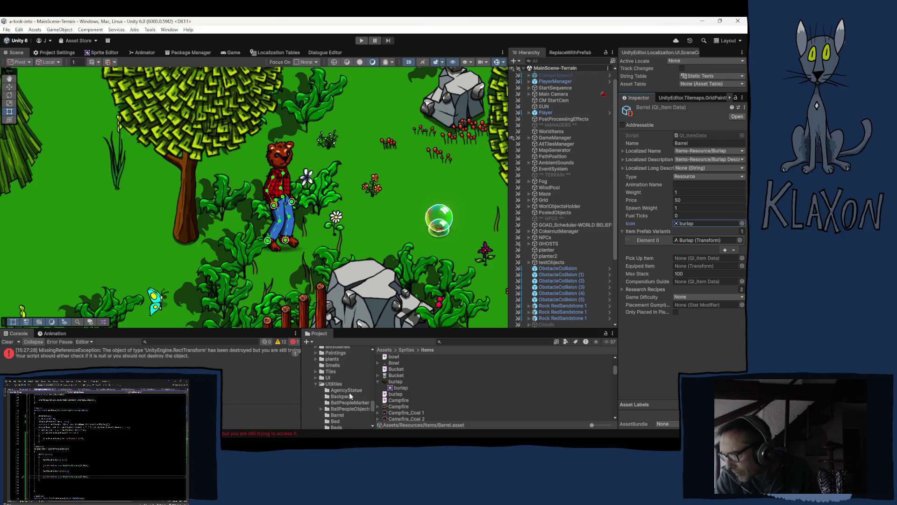
pyautogui.scroll(-3, 349, 395)
pyautogui.click(340, 390)
pyautogui.click(396, 358)
pyautogui.moveTo(395, 358)
pyautogui.mouseDown()
pyautogui.moveTo(561, 303)
pyautogui.moveTo(701, 278)
pyautogui.moveTo(696, 225)
pyautogui.moveTo(686, 224)
pyautogui.mouseUp()
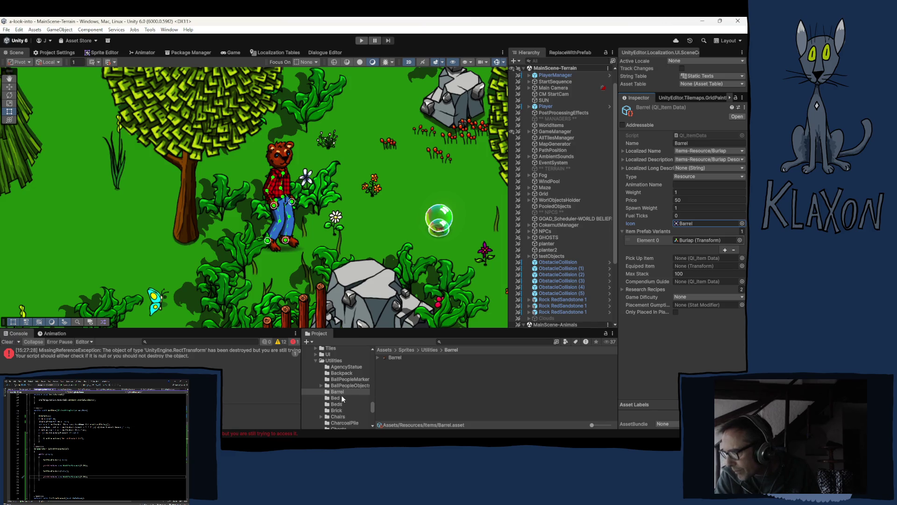
pyautogui.click(685, 240)
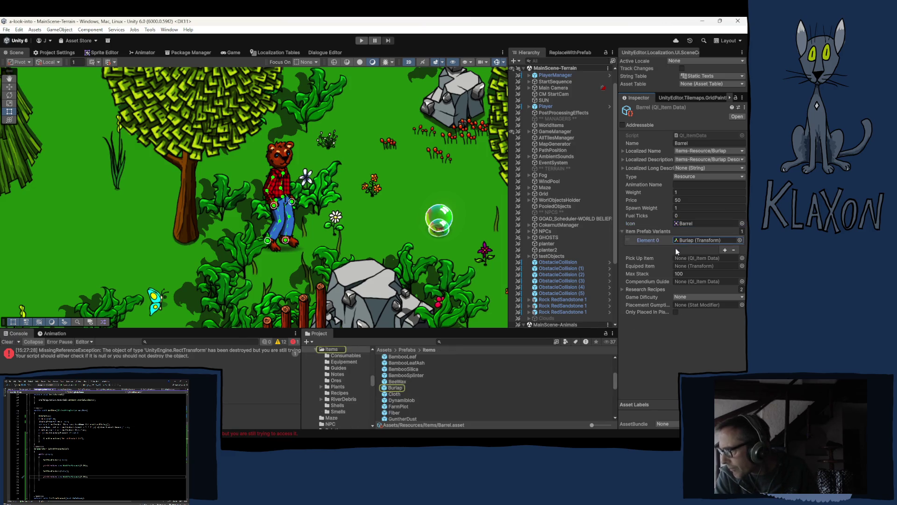
# Duplicate the Burlap item prefab and rename the copy to Barrel
pyautogui.click(395, 388)
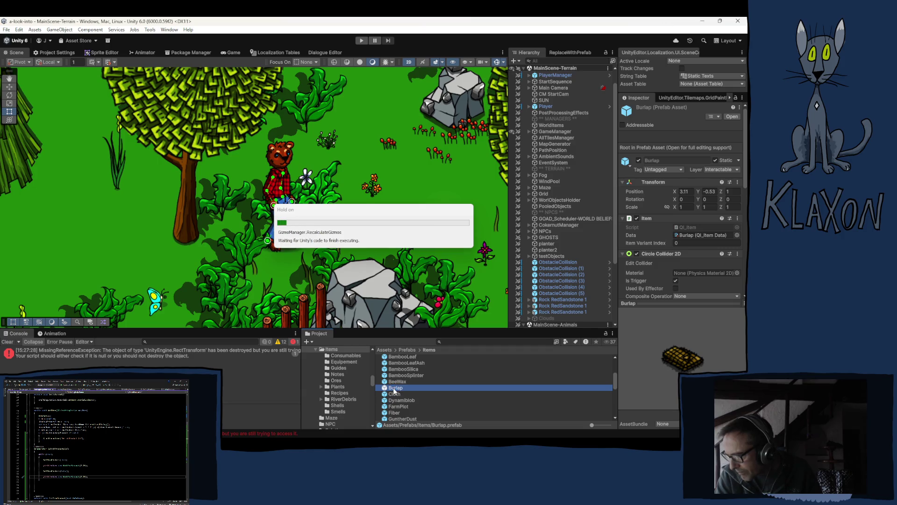
pyautogui.click(393, 388)
pyautogui.write('Barrel')
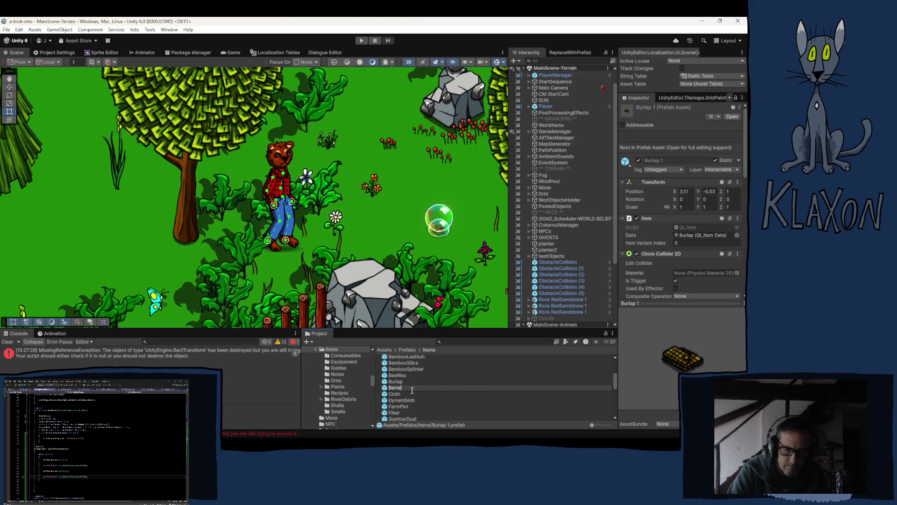
pyautogui.press('Return')
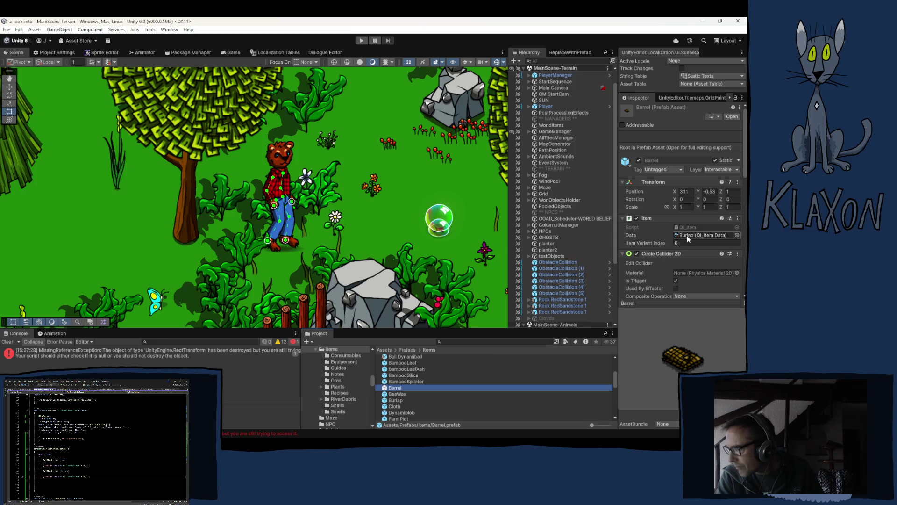
pyautogui.doubleClick(393, 390)
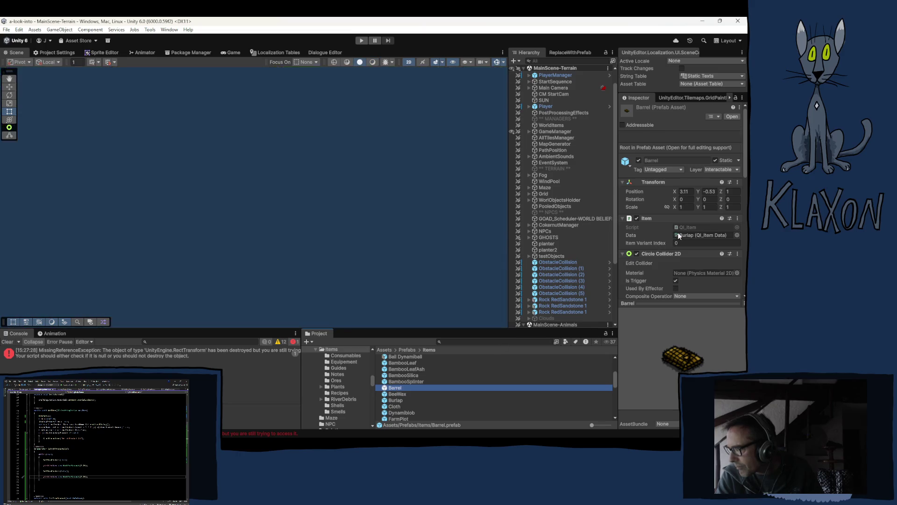
# Assign the Barrel item data to the Barrel prefab's Item Data field in place of Burlap
pyautogui.click(686, 184)
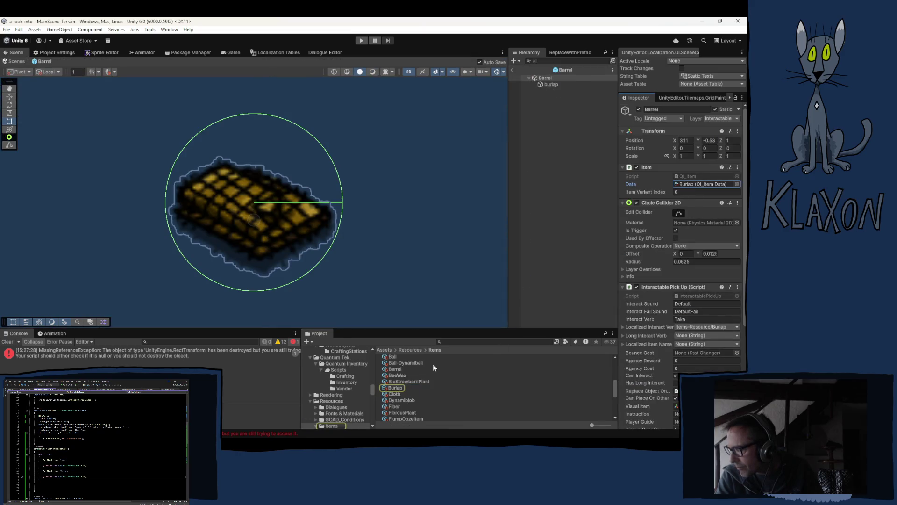
pyautogui.moveTo(393, 369); pyautogui.dragTo(703, 184)
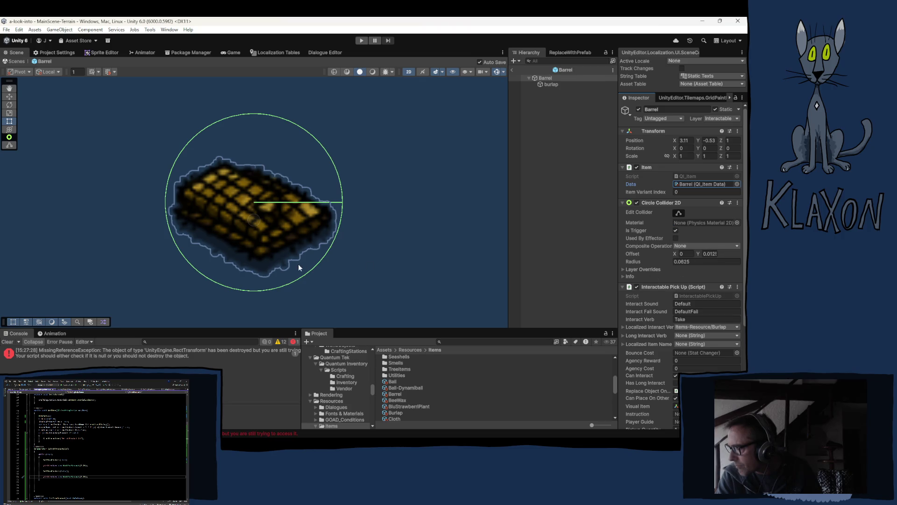
pyautogui.click(544, 85)
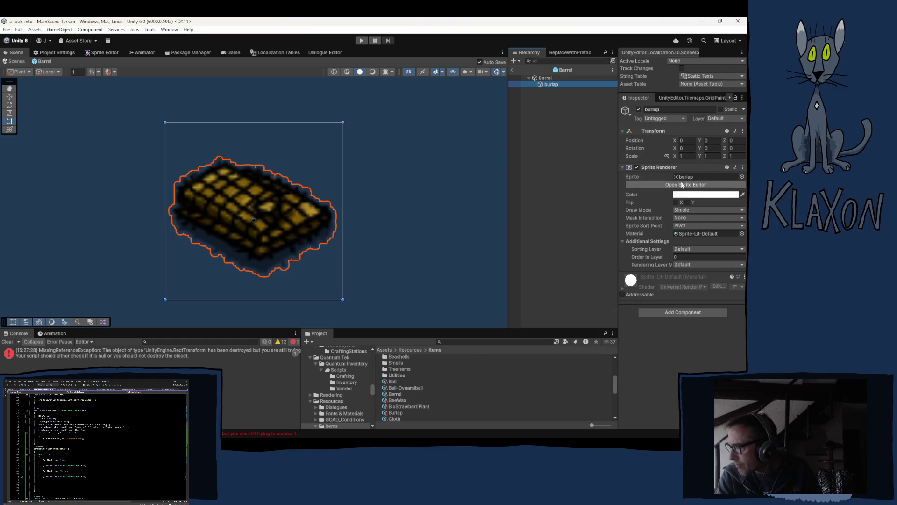
# Replace the prefab child's burlap sprite with the Barrel sprite
pyautogui.click(682, 177)
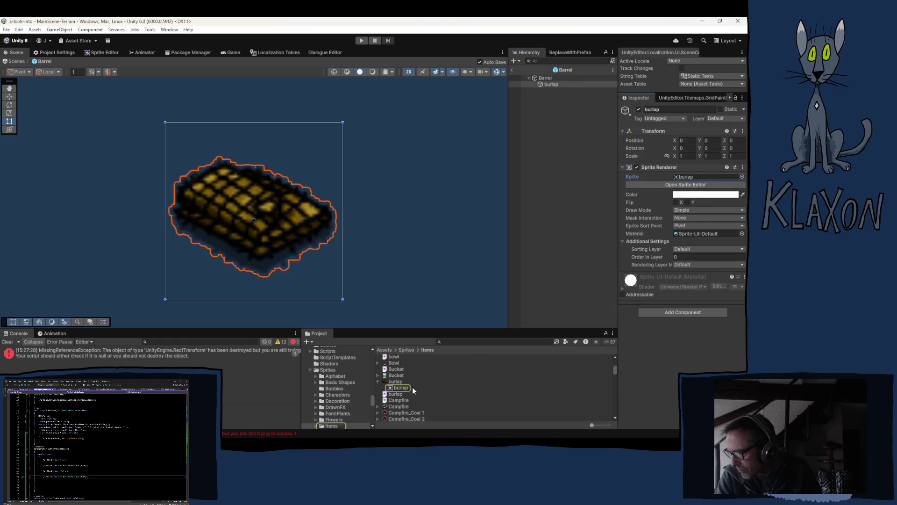
pyautogui.scroll(-10, 340, 400)
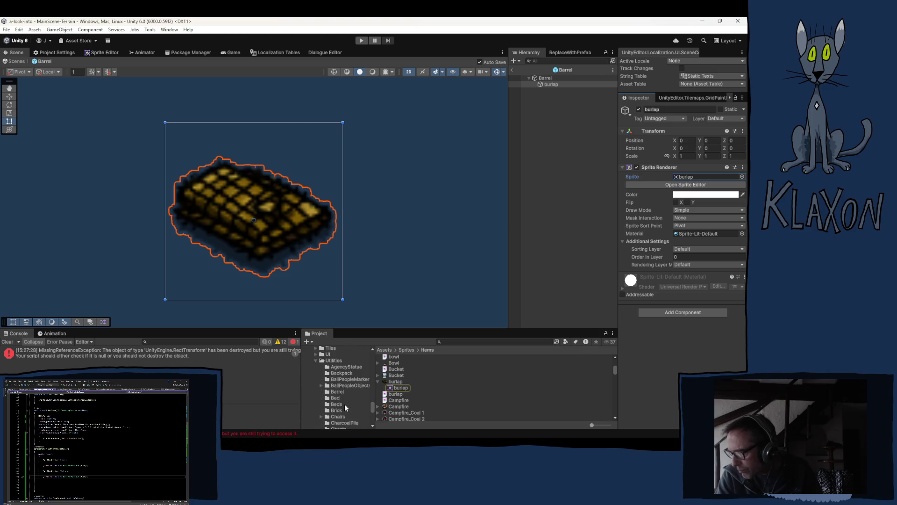
pyautogui.click(337, 391)
pyautogui.moveTo(399, 357)
pyautogui.mouseDown()
pyautogui.moveTo(686, 181)
pyautogui.moveTo(668, 183)
pyautogui.mouseUp()
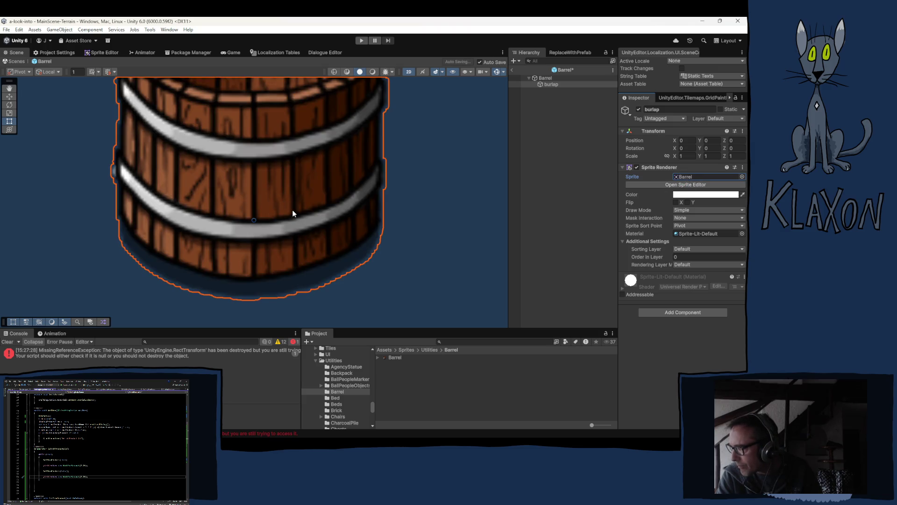
# Change the Barrel root's Circle Collider 2D radius from 0.0625 to 0.09
pyautogui.scroll(-5, 289, 215)
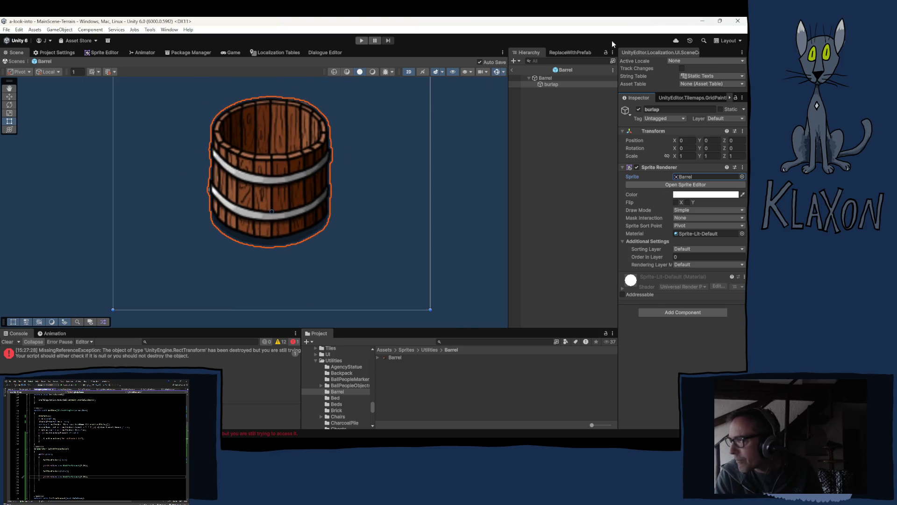
pyautogui.click(547, 79)
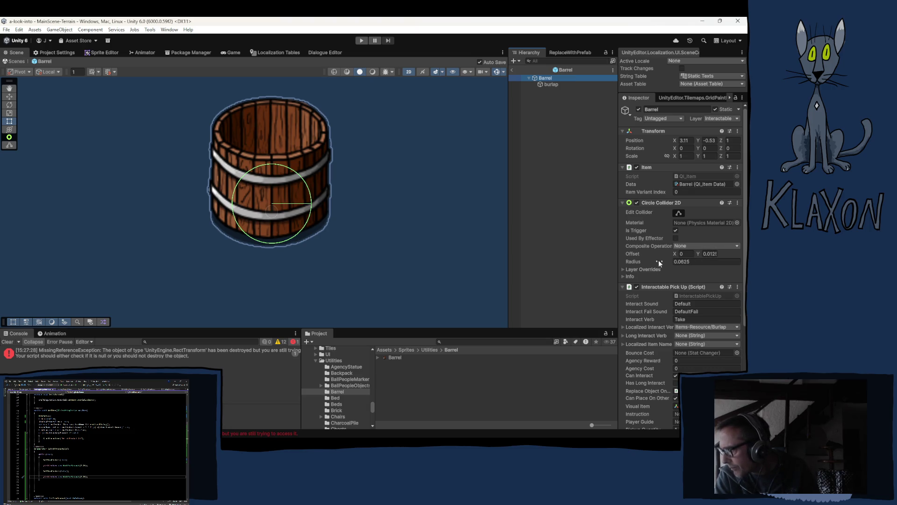
pyautogui.click(637, 262)
# Set the Circle Collider 2D radius to 0.09 and its Y offset to 0.01
pyautogui.moveTo(638, 263); pyautogui.dragTo(639, 261)
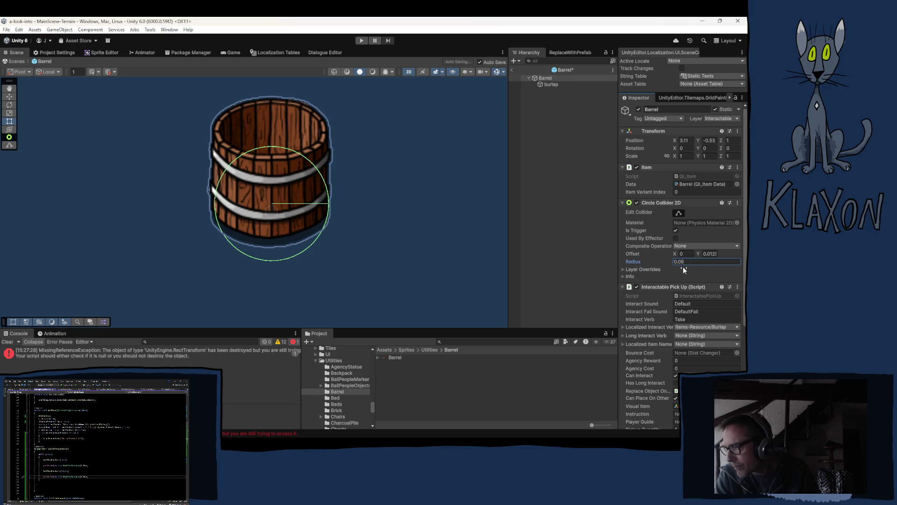
pyautogui.click(710, 254)
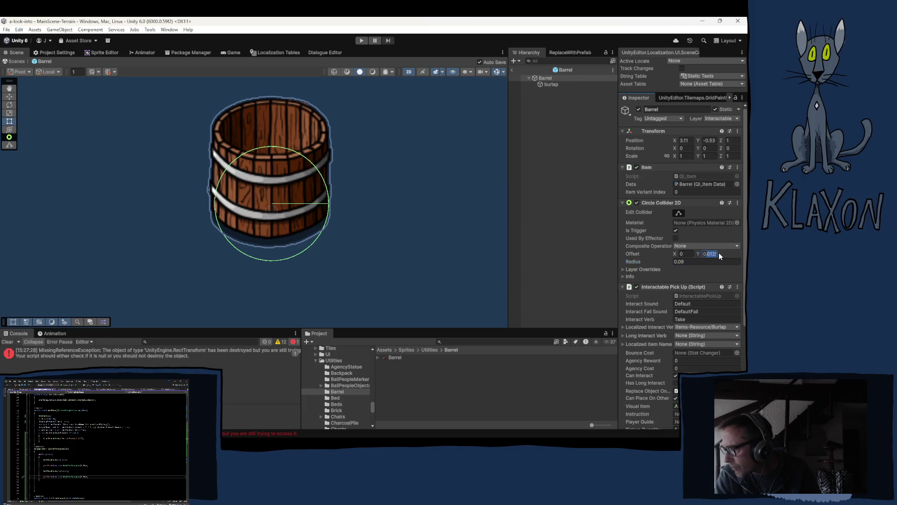
pyautogui.write('0.1')
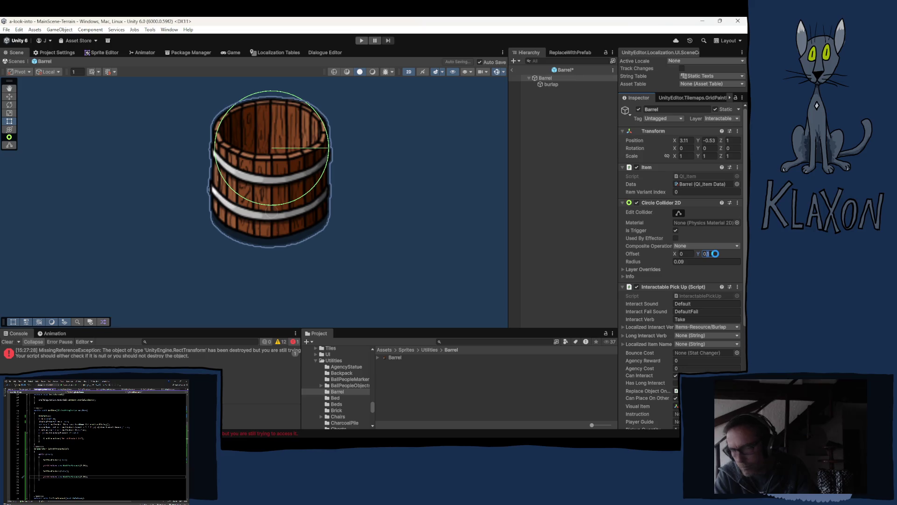
pyautogui.write('0')
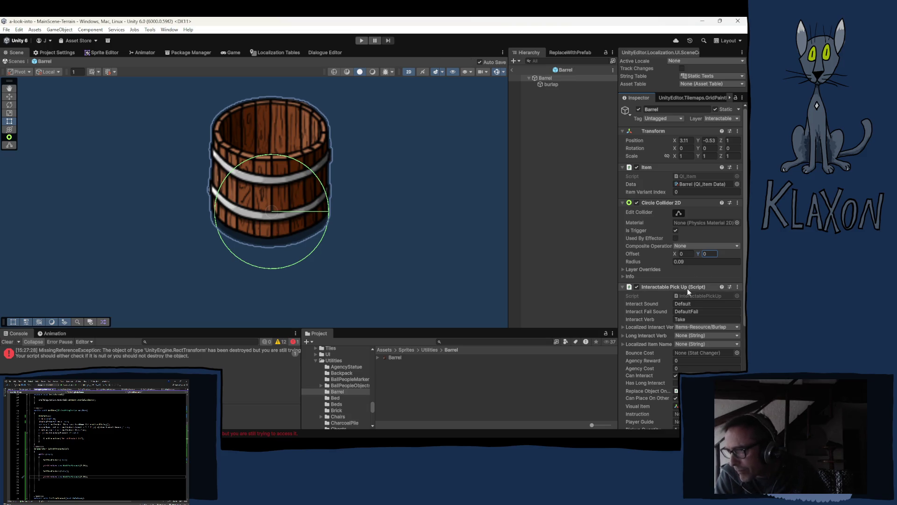
pyautogui.click(706, 254)
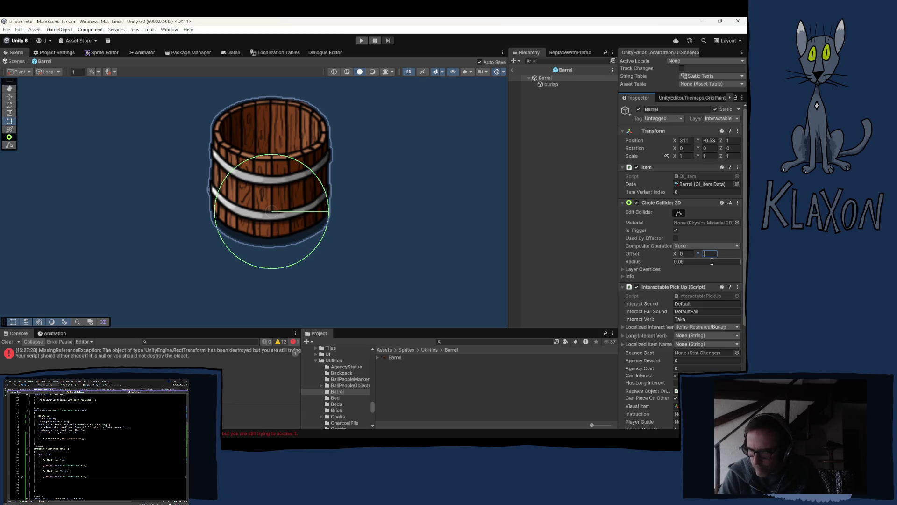
pyautogui.write('.02')
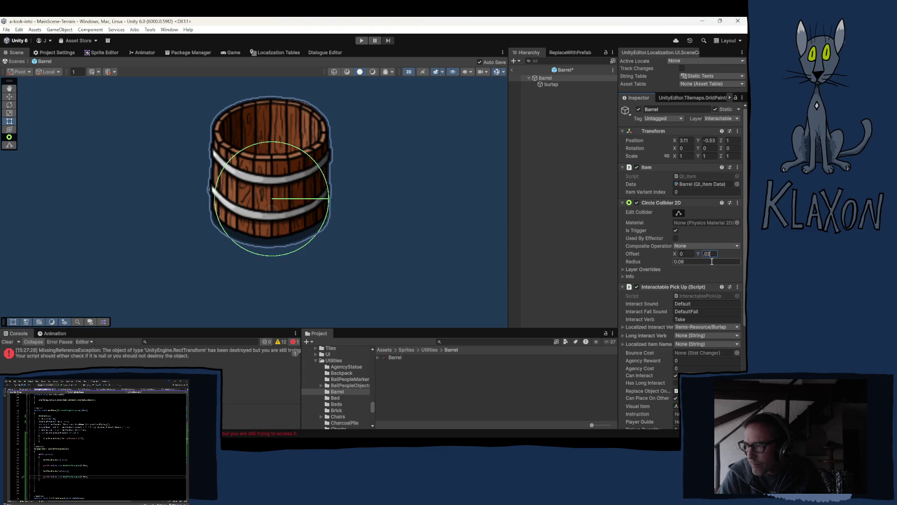
pyautogui.press('BackSpace')
pyautogui.write('1')
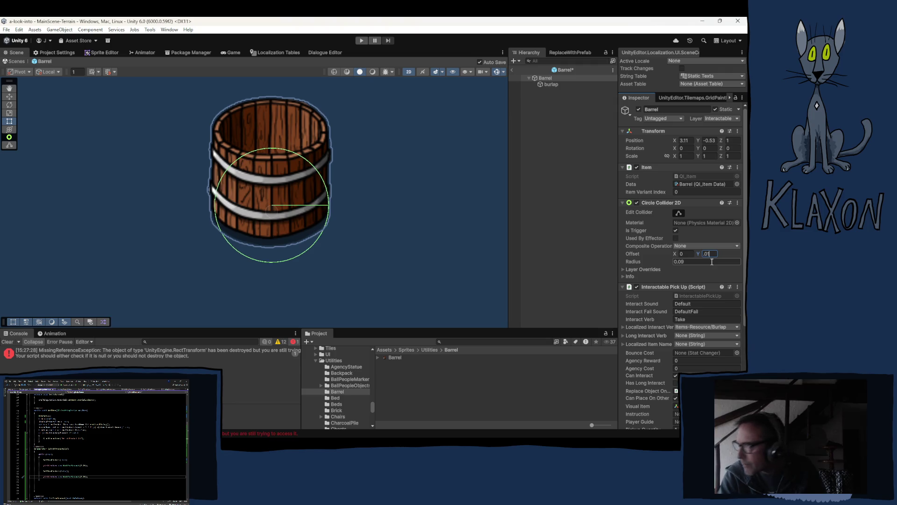
# Reselect the Barrel object and select its burlap child in the Hierarchy
pyautogui.click(571, 243)
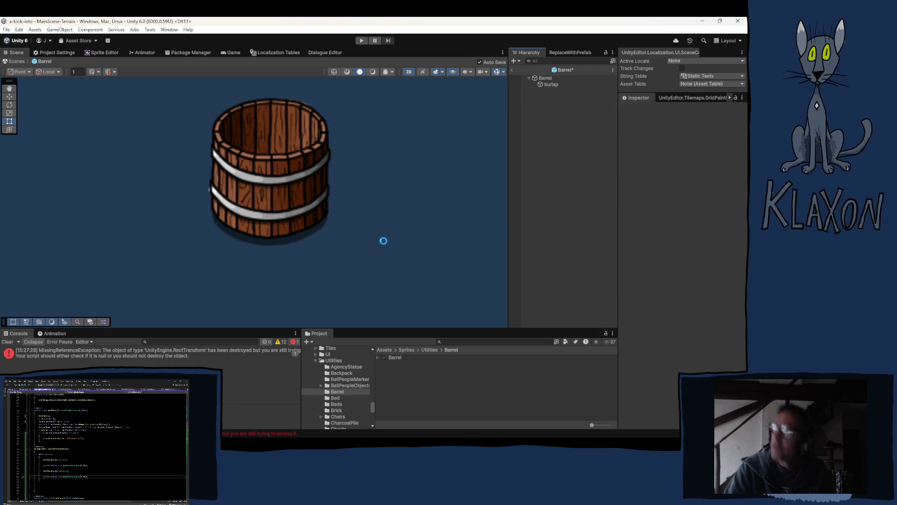
pyautogui.click(545, 79)
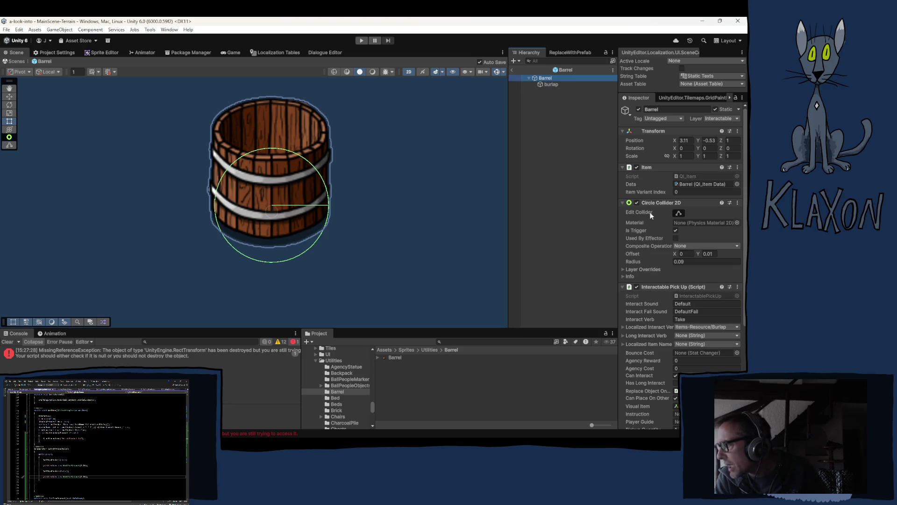
pyautogui.scroll(-5, 651, 215)
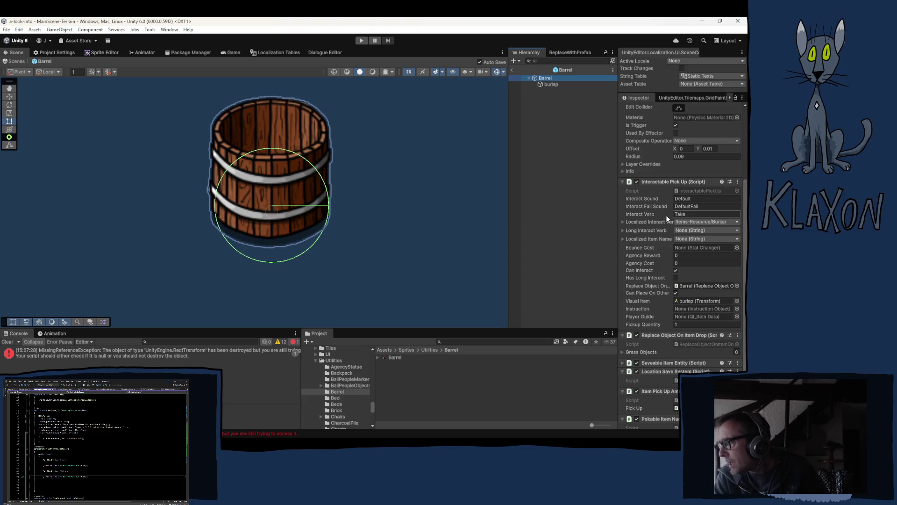
pyautogui.click(549, 84)
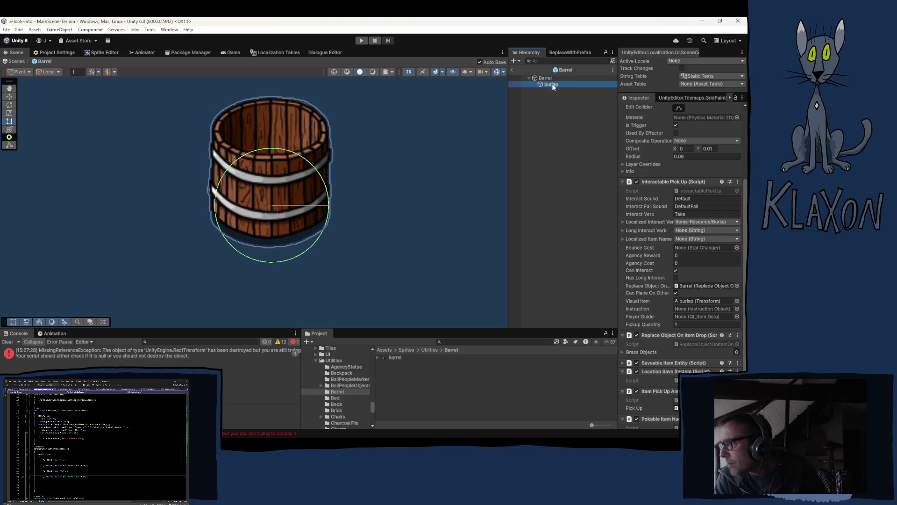
# Rename the burlap child to 'barrel' and reselect the parent Barrel object
pyautogui.click(550, 84)
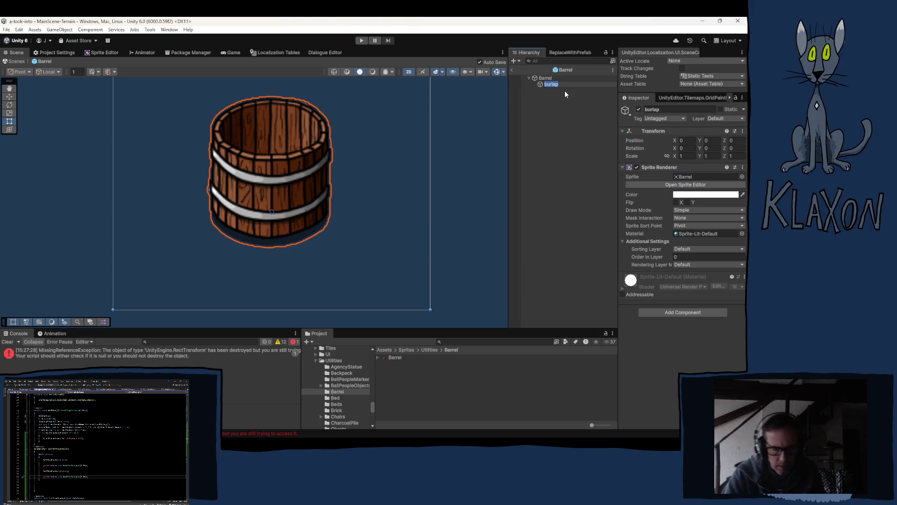
pyautogui.write('bare')
pyautogui.press('Return')
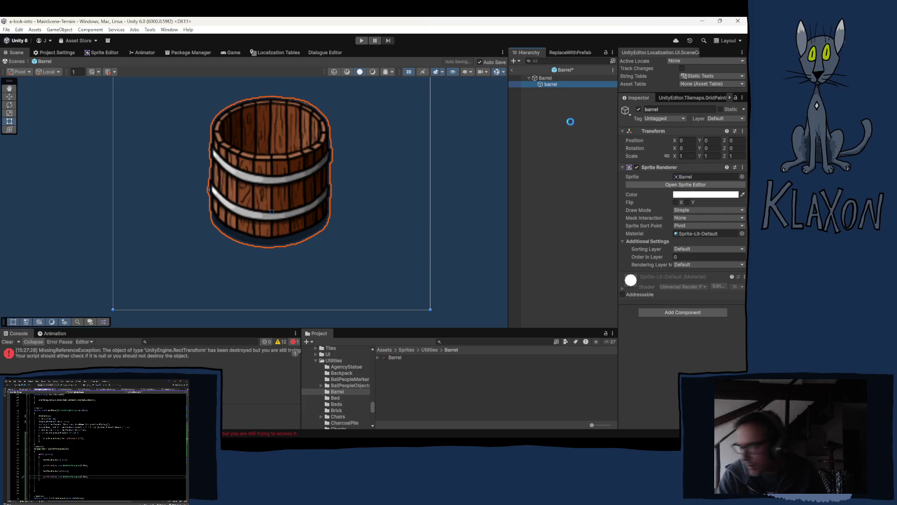
pyautogui.click(544, 78)
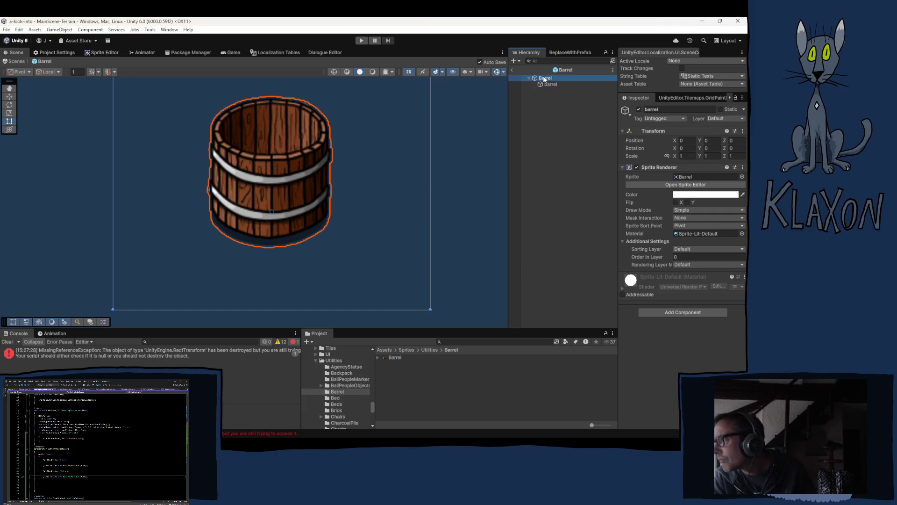
pyautogui.click(691, 185)
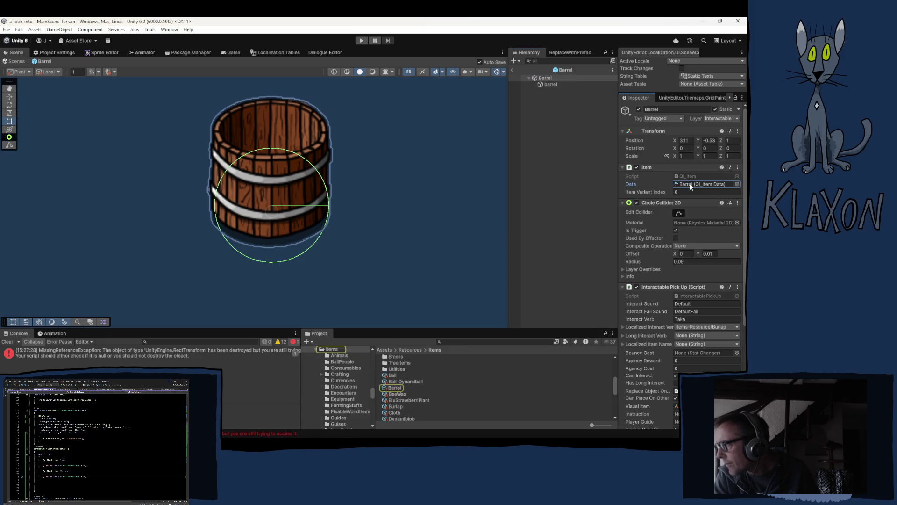
# Drag the Barrel prefab into the Barrel item data's Item Prefab Variants Element 0
pyautogui.click(395, 388)
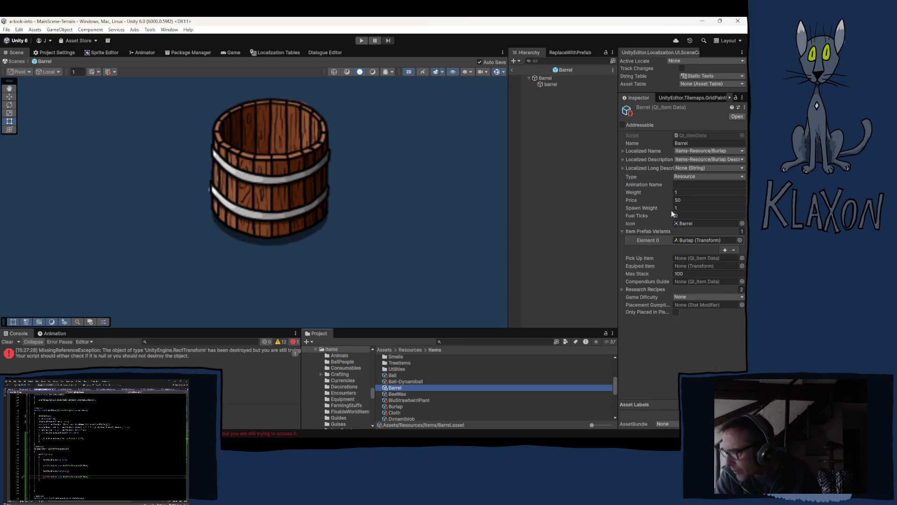
pyautogui.click(683, 240)
pyautogui.moveTo(395, 387)
pyautogui.mouseDown()
pyautogui.moveTo(393, 376)
pyautogui.moveTo(420, 351)
pyautogui.moveTo(701, 273)
pyautogui.moveTo(688, 240)
pyautogui.mouseUp()
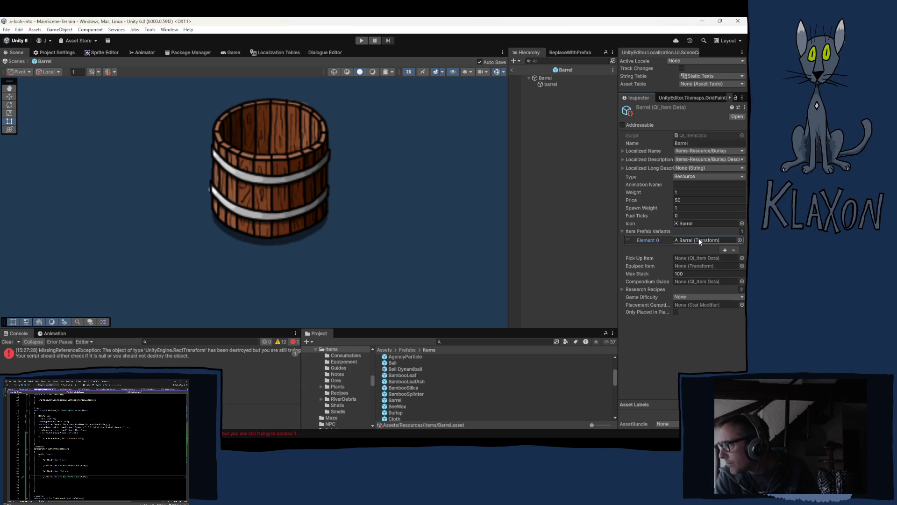
# Open the barrel sprite in Krita and resize its canvas to 64 × 64 px
pyautogui.click(686, 224)
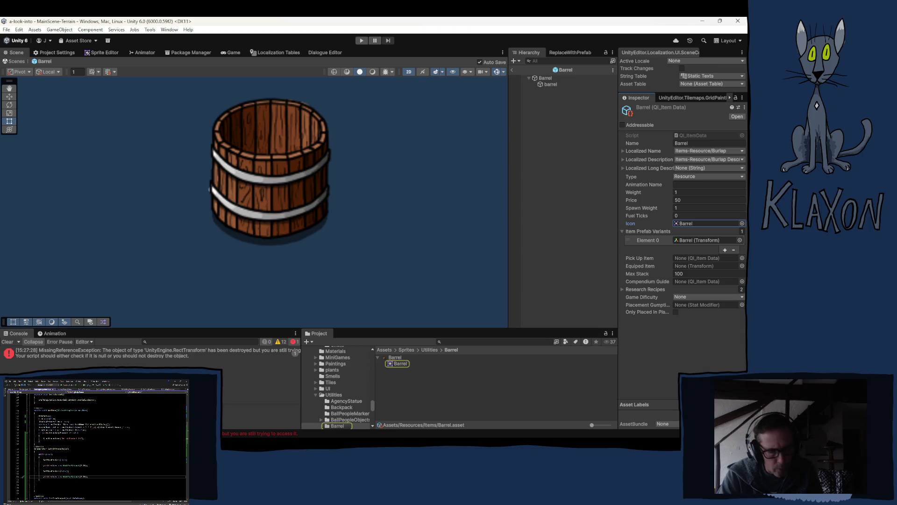
pyautogui.hotkey('alt', 'Tab')
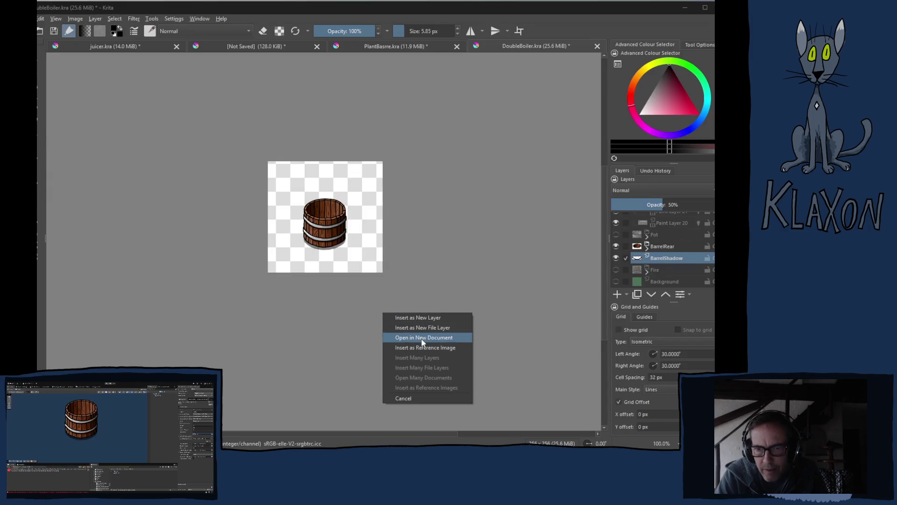
pyautogui.click(417, 337)
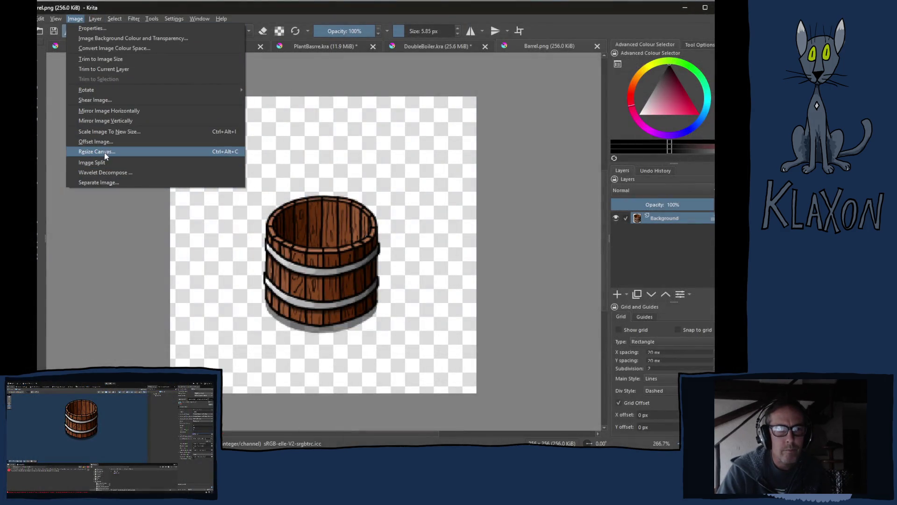
pyautogui.click(108, 156)
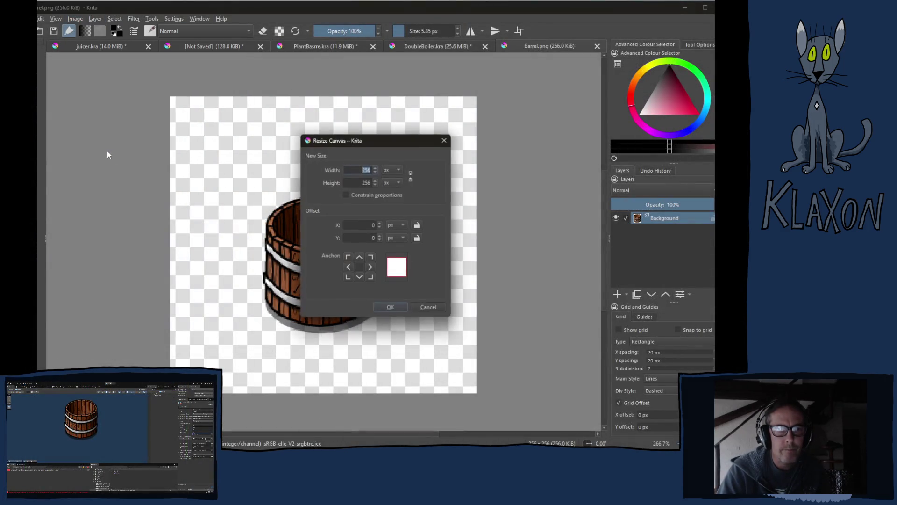
pyautogui.write('64')
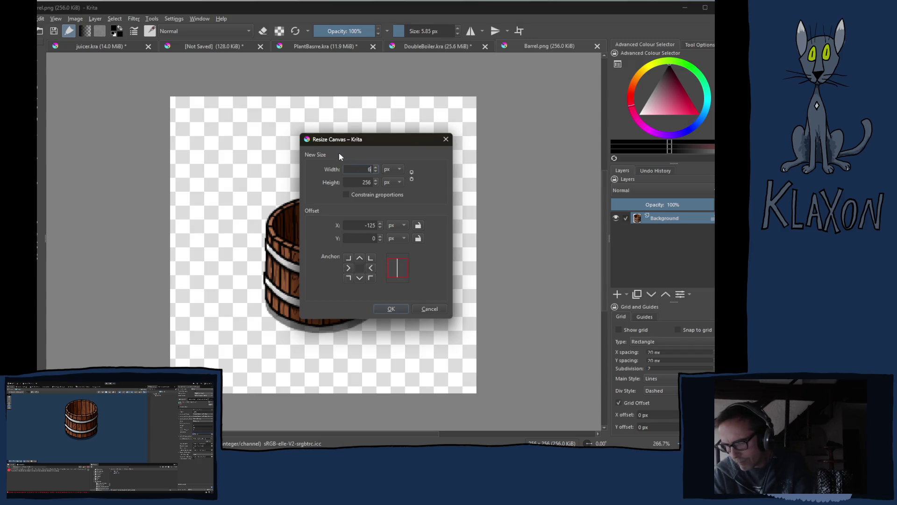
pyautogui.press('Tab')
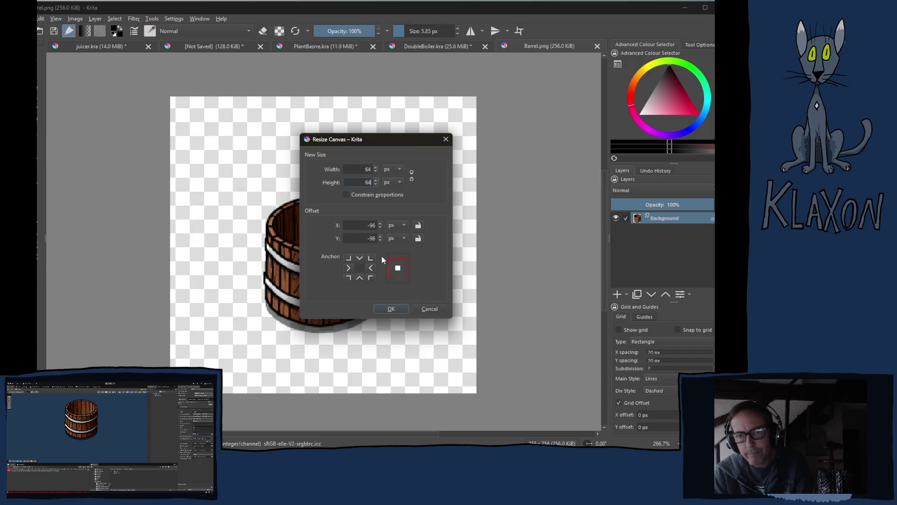
pyautogui.click(393, 308)
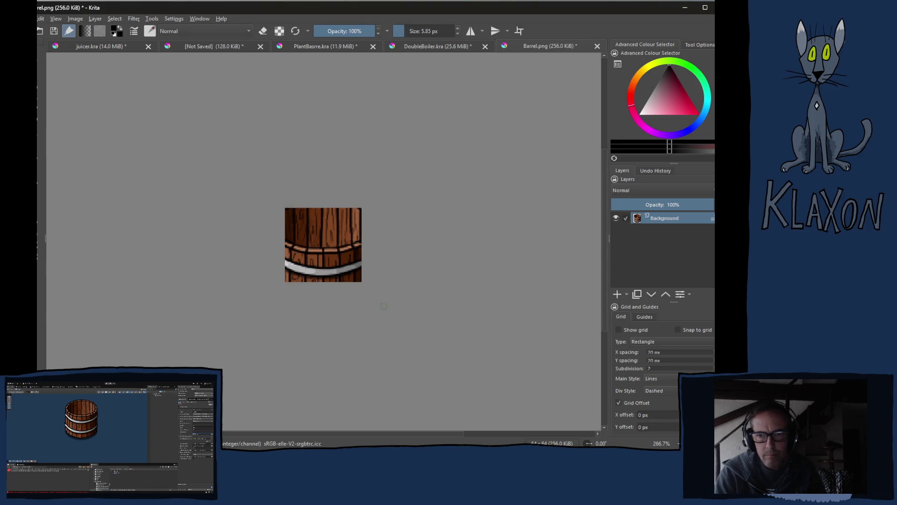
# Transform the barrel layer smaller and nudge it up to fit the 64 × 64 canvas
pyautogui.hotkey('ctrl', 't')
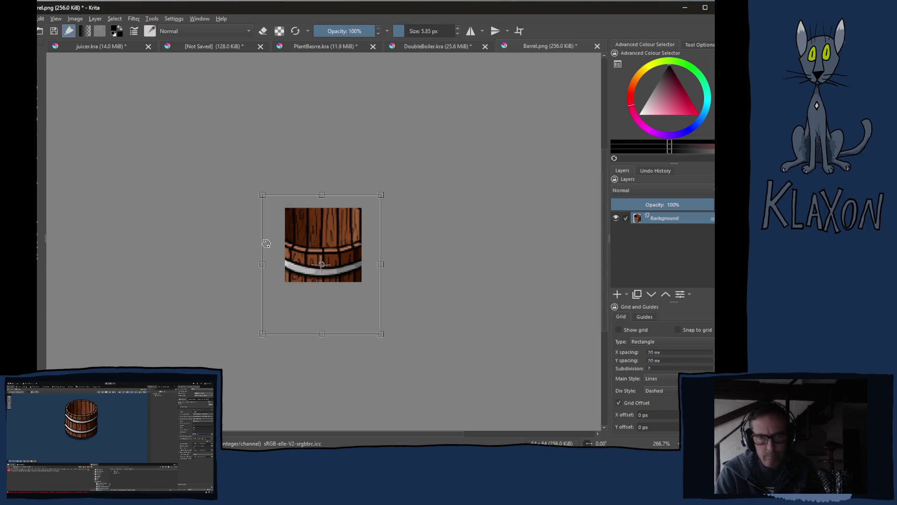
pyautogui.moveTo(374, 202)
pyautogui.mouseDown()
pyautogui.moveTo(345, 245)
pyautogui.moveTo(362, 215)
pyautogui.mouseUp()
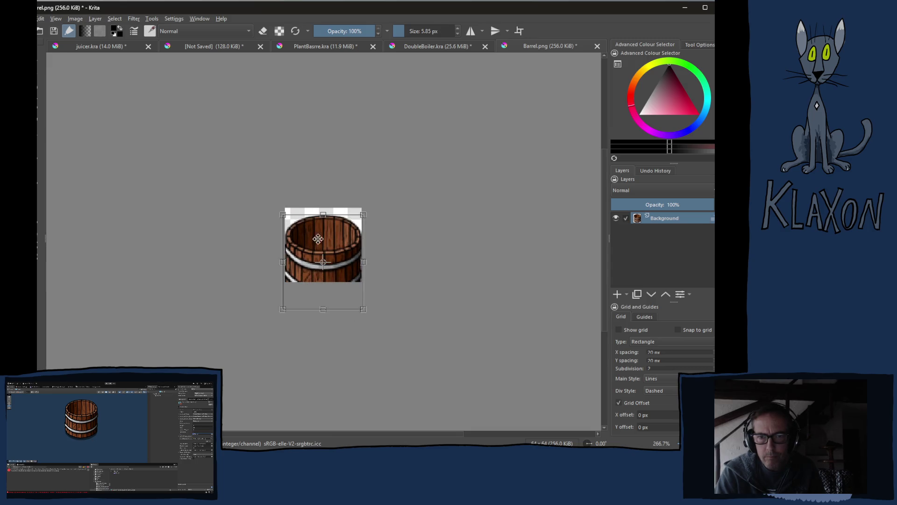
pyautogui.moveTo(284, 214)
pyautogui.mouseDown()
pyautogui.moveTo(303, 237)
pyautogui.moveTo(293, 211)
pyautogui.mouseUp()
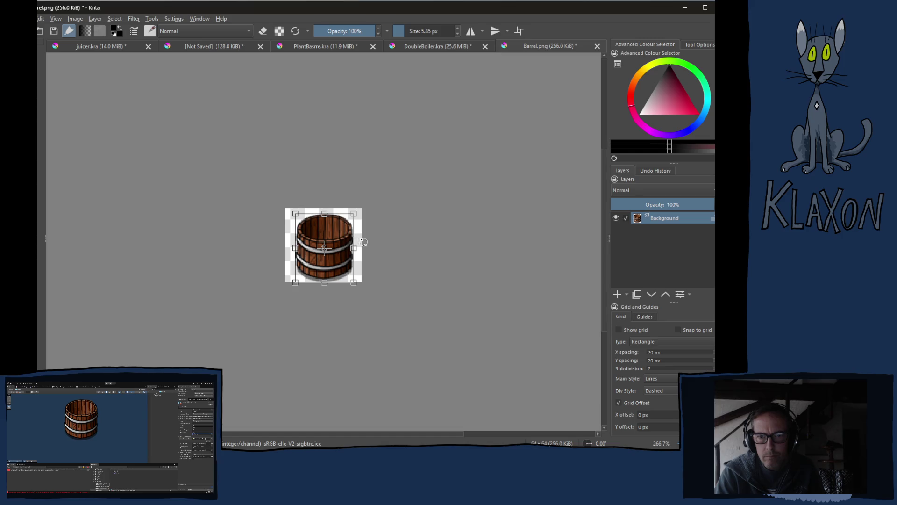
pyautogui.press('Up')
pyautogui.press('Up')
pyautogui.press('Up')
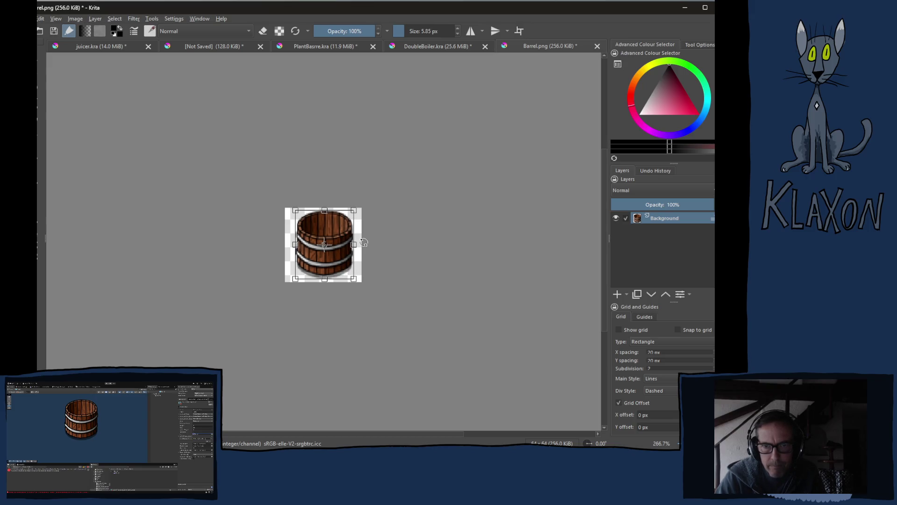
pyautogui.press('Return')
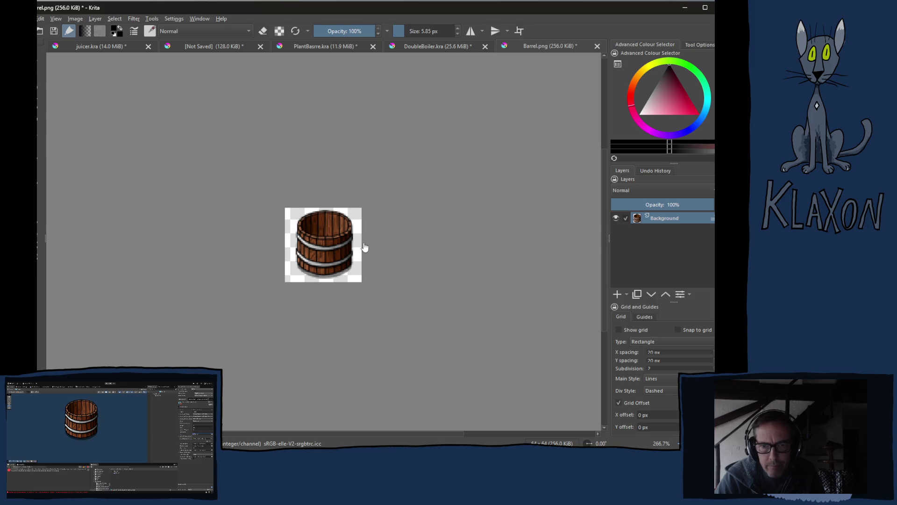
pyautogui.hotkey('ctrl', 't')
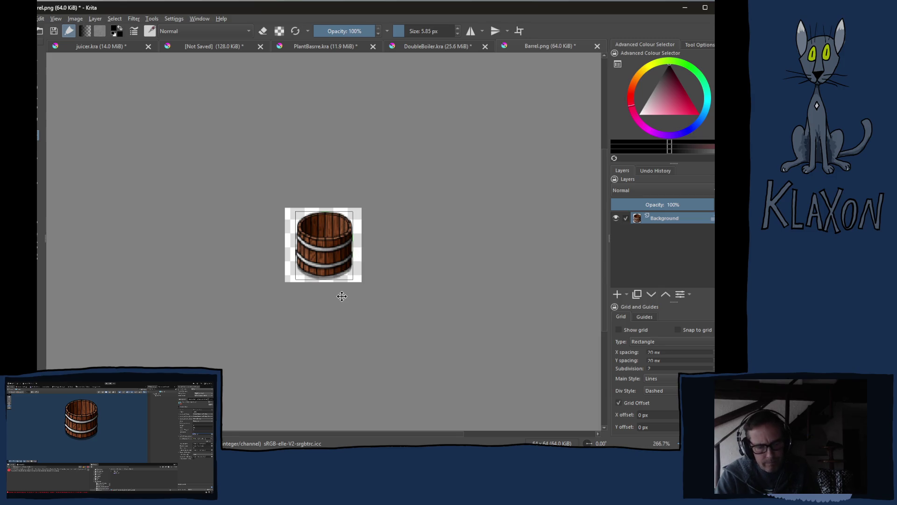
pyautogui.hotkey('ctrl', 'shift', 'e')
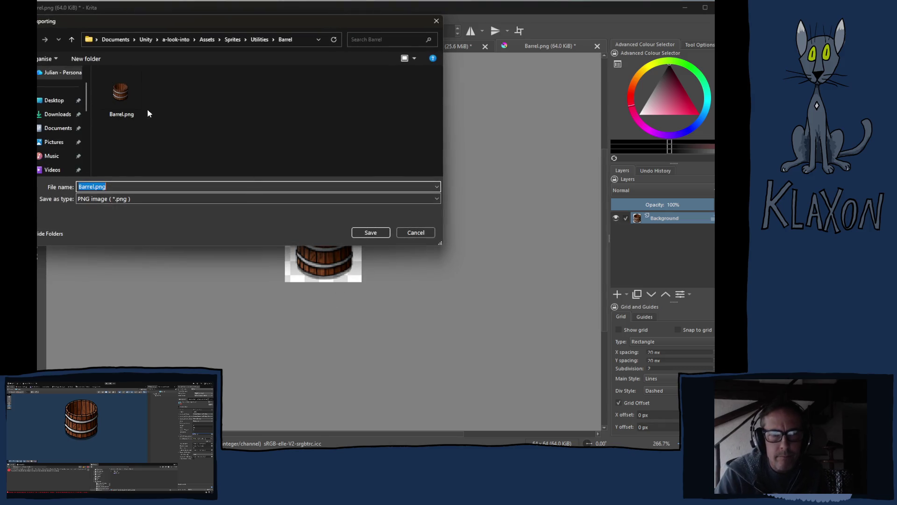
# Export the image as Barrel_Icon.png with default PNG options, then return to Unity
pyautogui.click(97, 186)
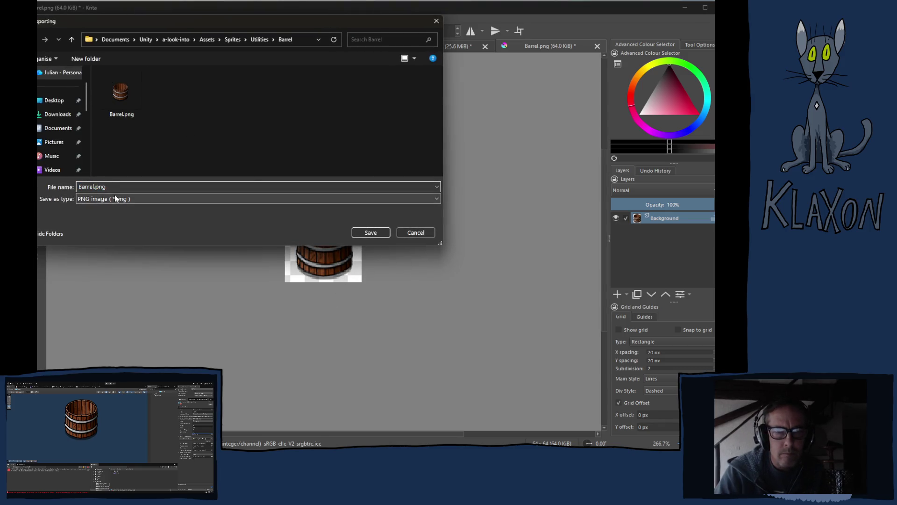
pyautogui.write('_Icon')
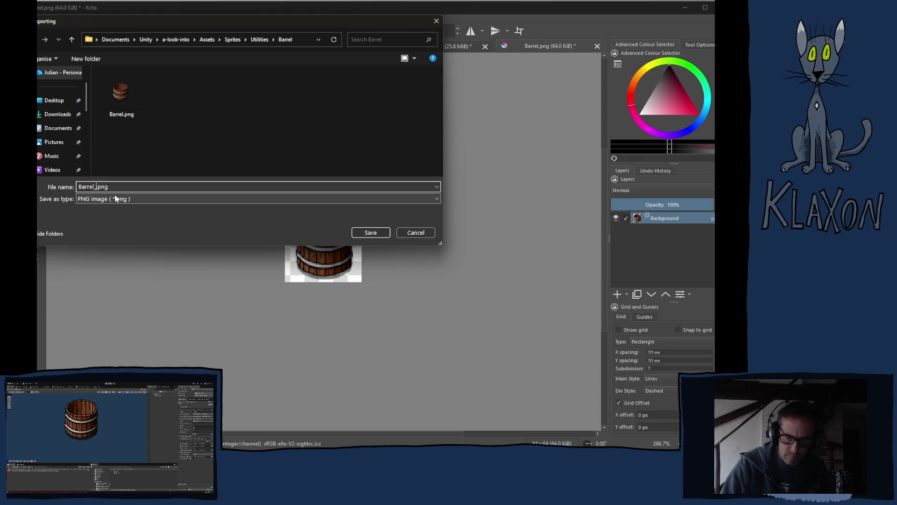
pyautogui.press('Return')
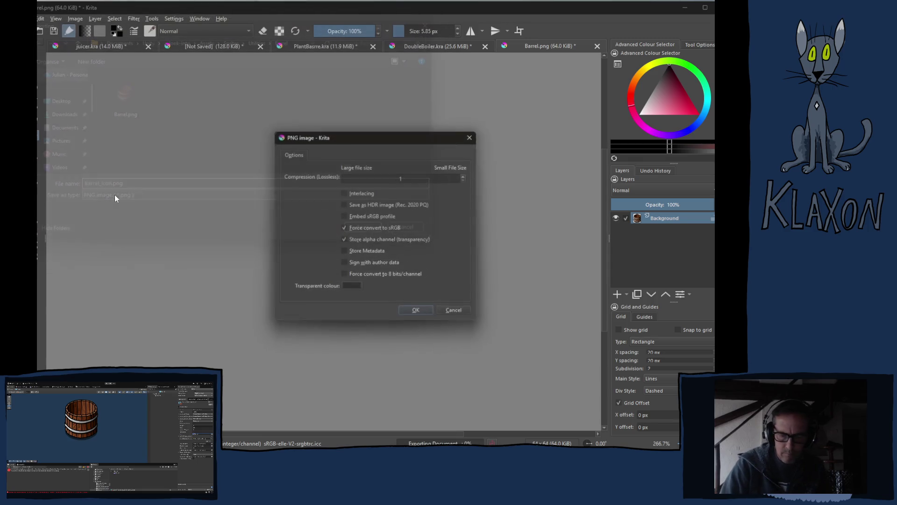
pyautogui.press('Return')
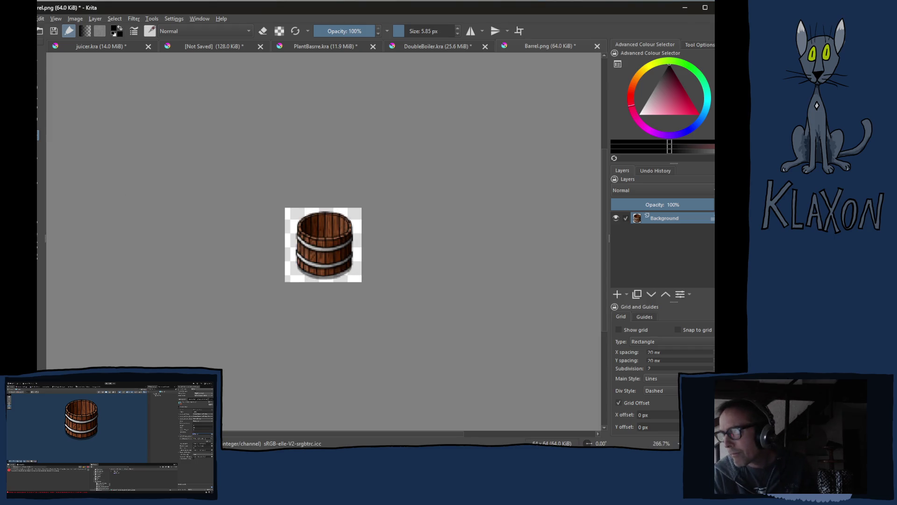
pyautogui.hotkey('alt', 'Tab')
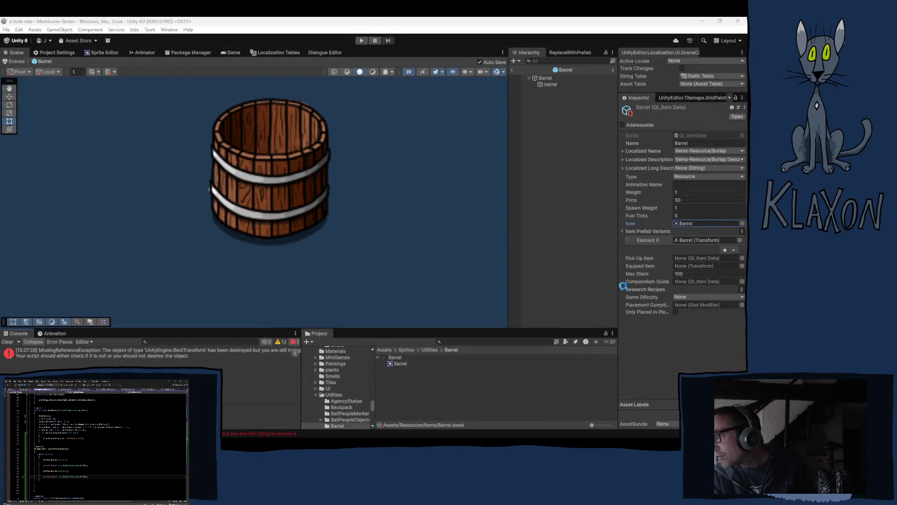
# Make Barrel_Icon a Single sprite with 512 pixels per unit and a Center pivot
pyautogui.click(397, 370)
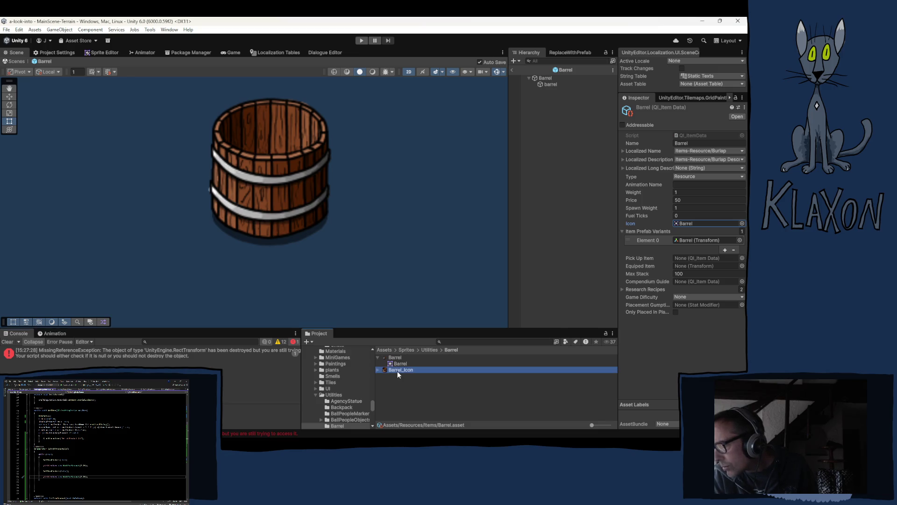
pyautogui.click(698, 158)
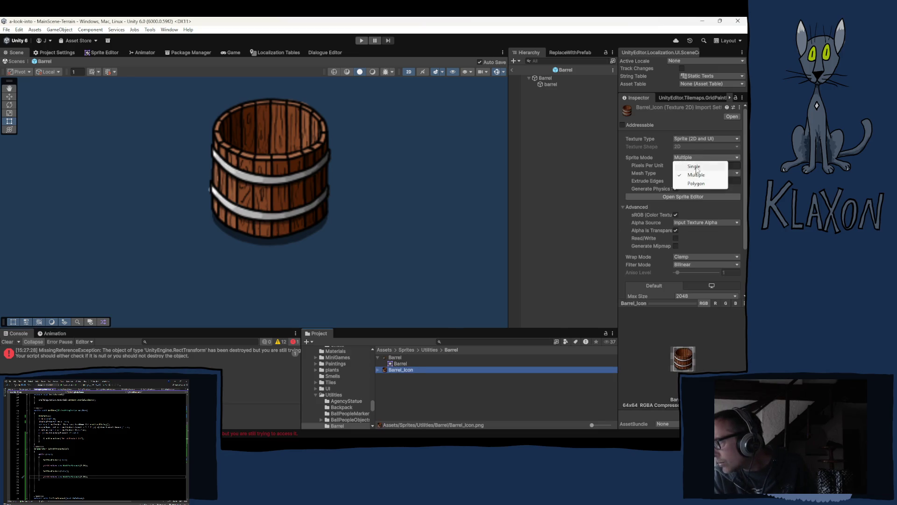
pyautogui.click(696, 166)
pyautogui.click(694, 166)
pyautogui.write('512')
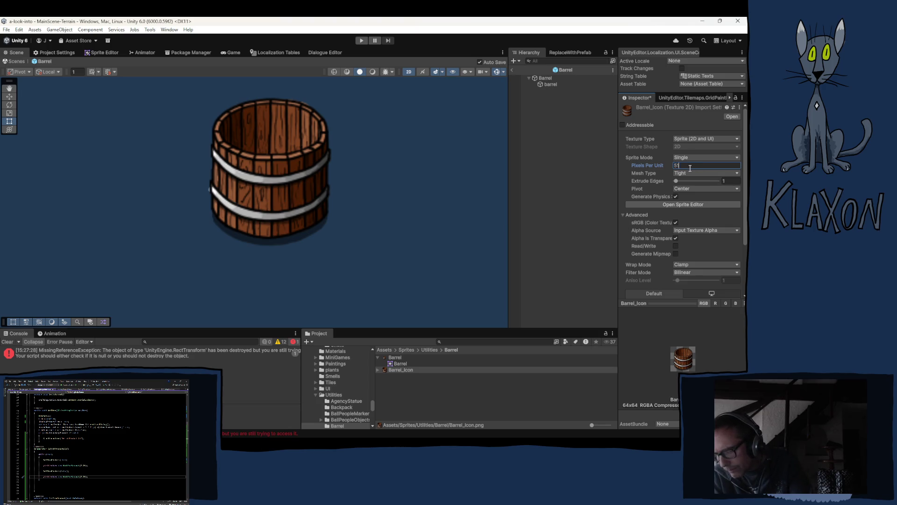
pyautogui.click(691, 188)
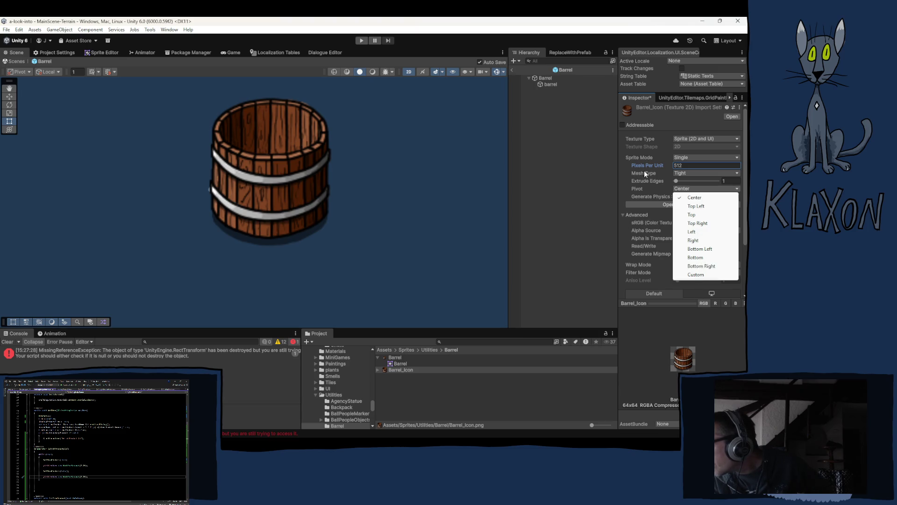
pyautogui.click(580, 23)
# Cap Barrel_Icon's max size at 64, apply, and set compression to None
pyautogui.scroll(-3, 671, 221)
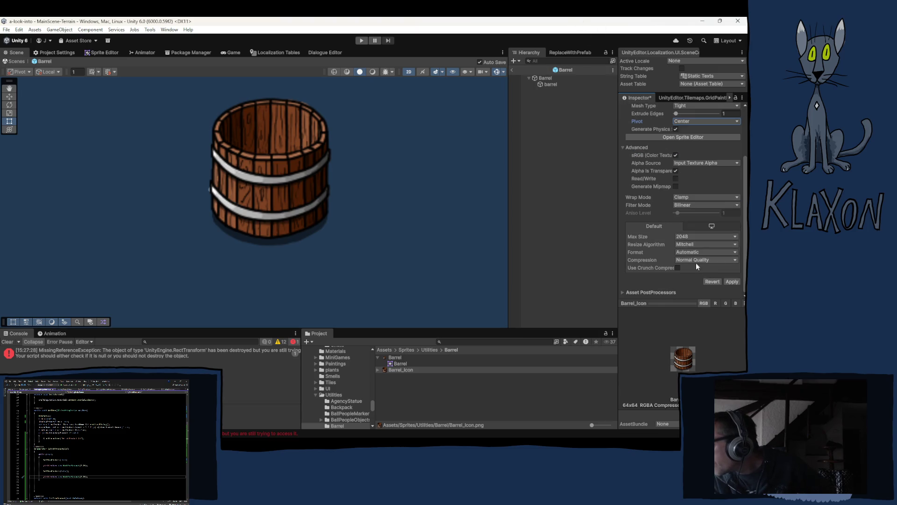
pyautogui.click(693, 236)
pyautogui.click(686, 252)
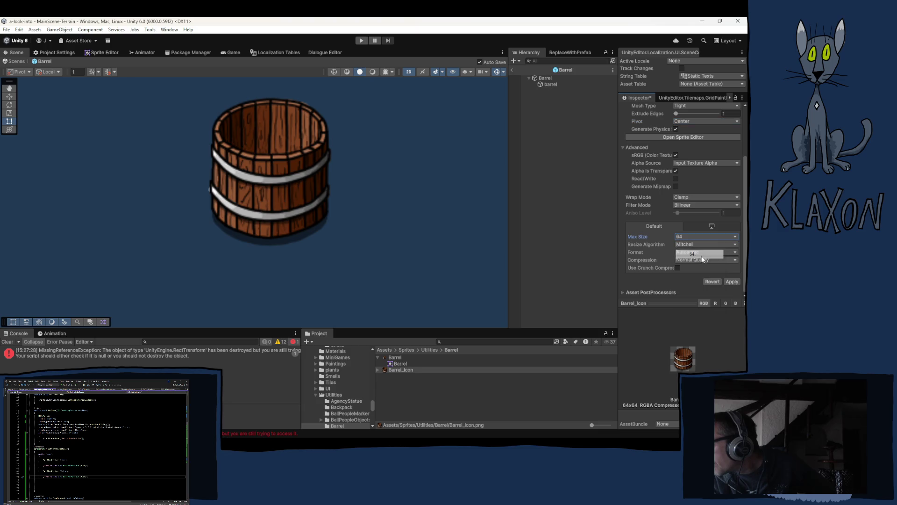
pyautogui.click(737, 282)
pyautogui.click(708, 260)
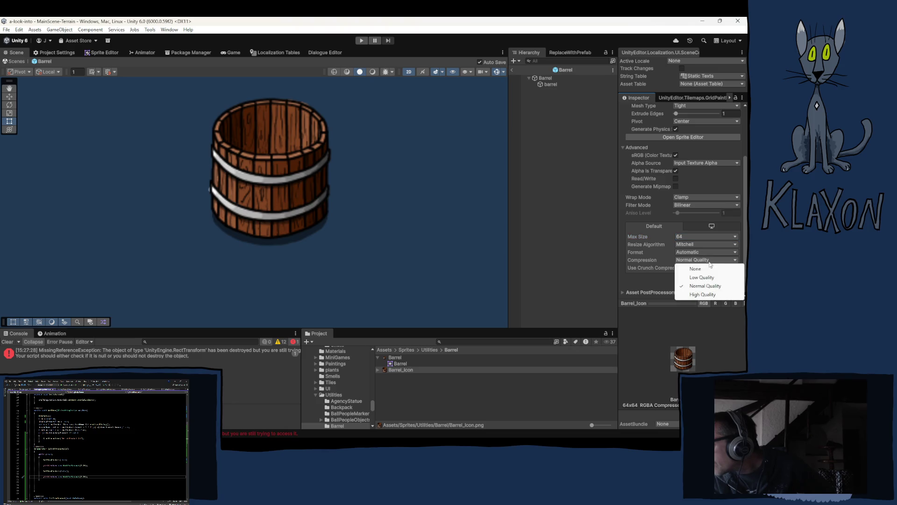
pyautogui.click(727, 278)
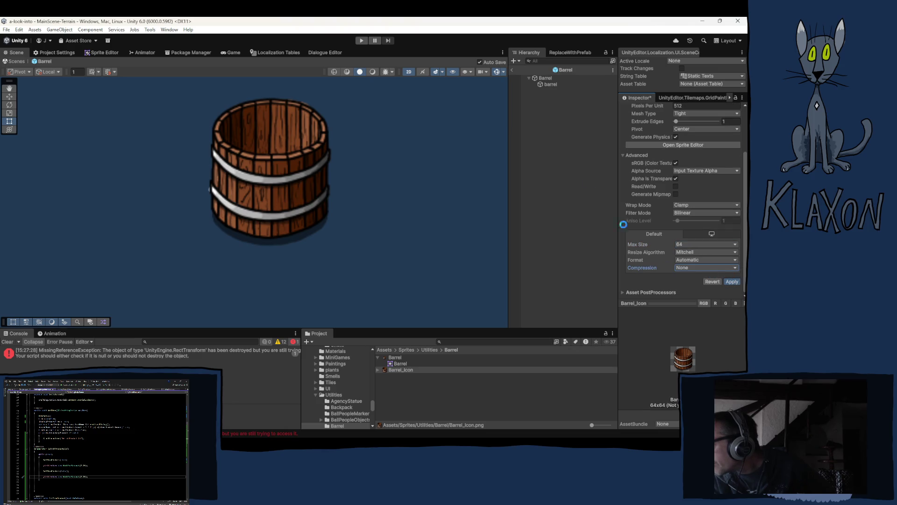
pyautogui.click(544, 77)
pyautogui.click(704, 124)
# Drag Barrel_Icon into the Icon field of the Barrel item data
pyautogui.click(394, 388)
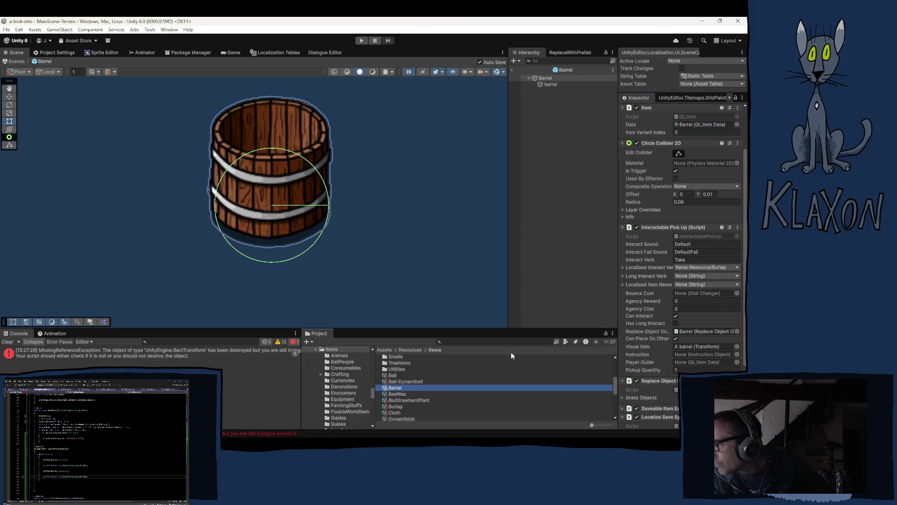
pyautogui.click(688, 223)
pyautogui.moveTo(399, 369); pyautogui.dragTo(692, 225)
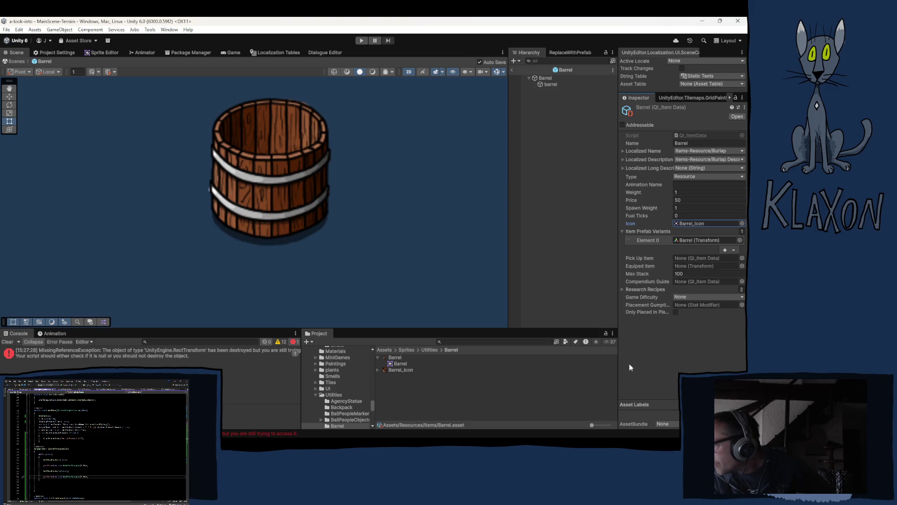
pyautogui.click(549, 271)
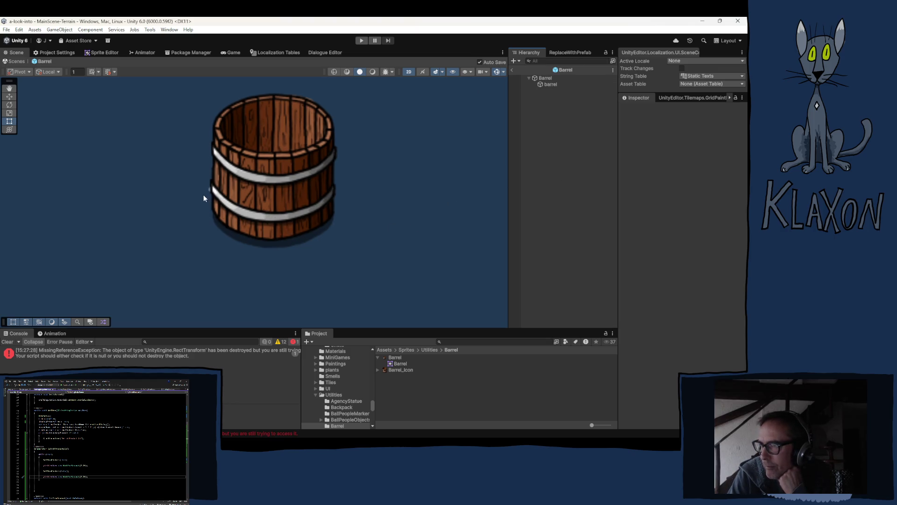
pyautogui.scroll(5, 208, 196)
pyautogui.scroll(8, 210, 197)
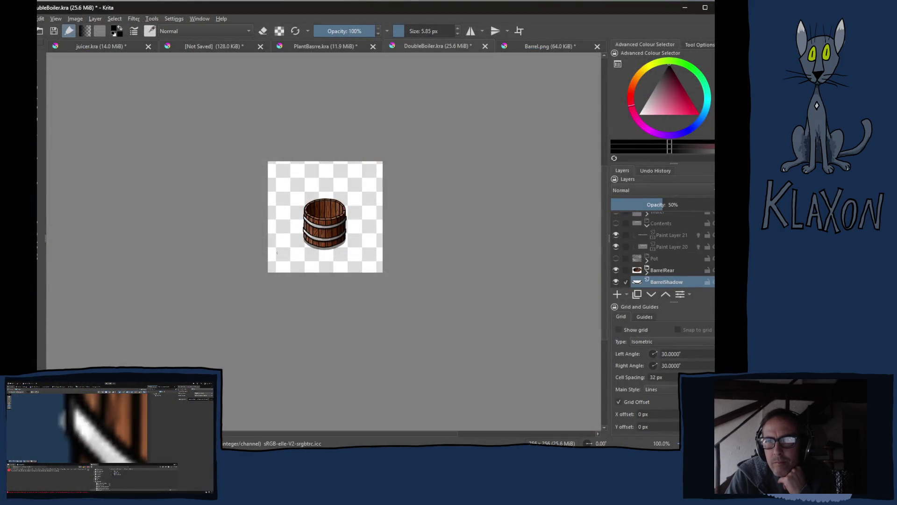
pyautogui.scroll(10, 341, 261)
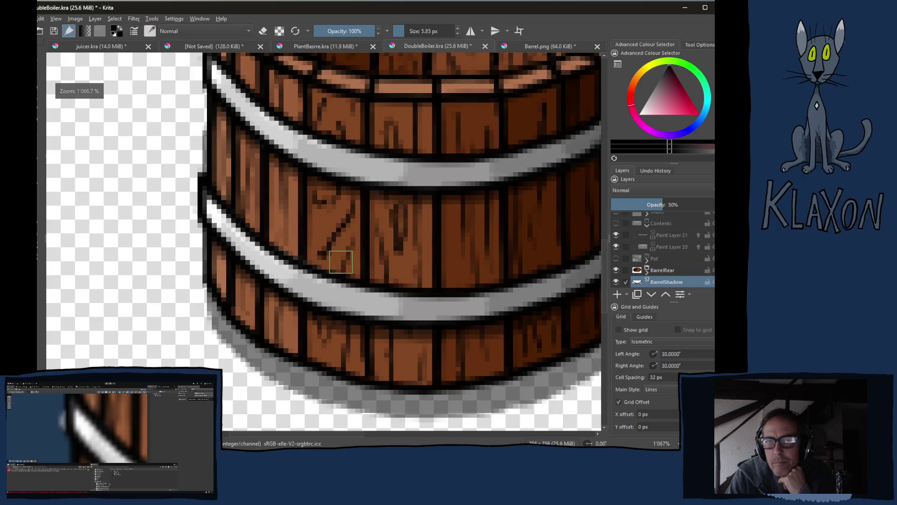
# Show the green Background layer and select Paint Layer 8, holding the white hoops, for editing
pyautogui.scroll(-2, 629, 254)
pyautogui.click(616, 281)
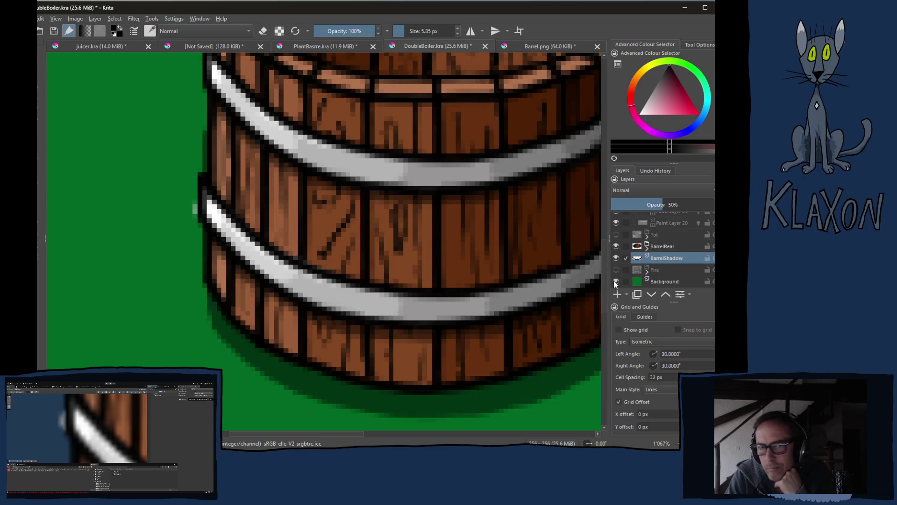
pyautogui.scroll(4, 161, 206)
pyautogui.scroll(-2, 166, 209)
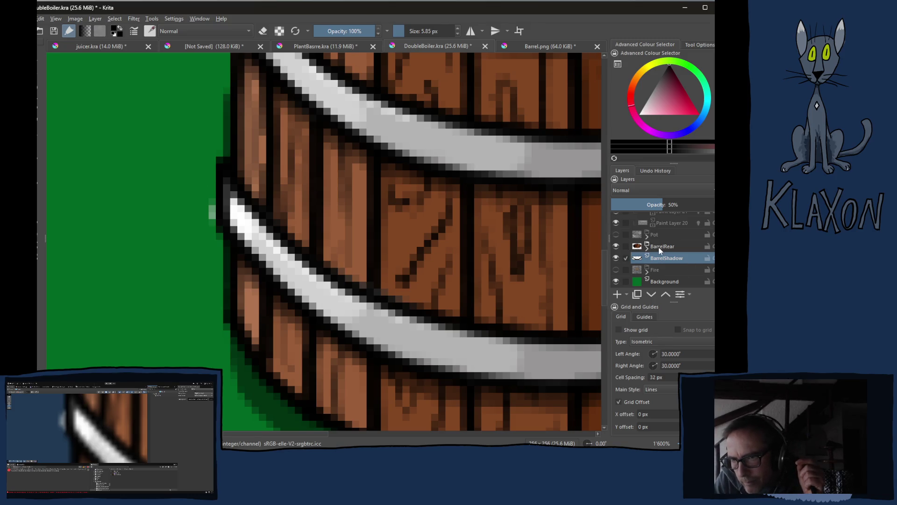
pyautogui.scroll(3, 659, 248)
pyautogui.click(616, 226)
pyautogui.click(616, 226)
pyautogui.click(647, 228)
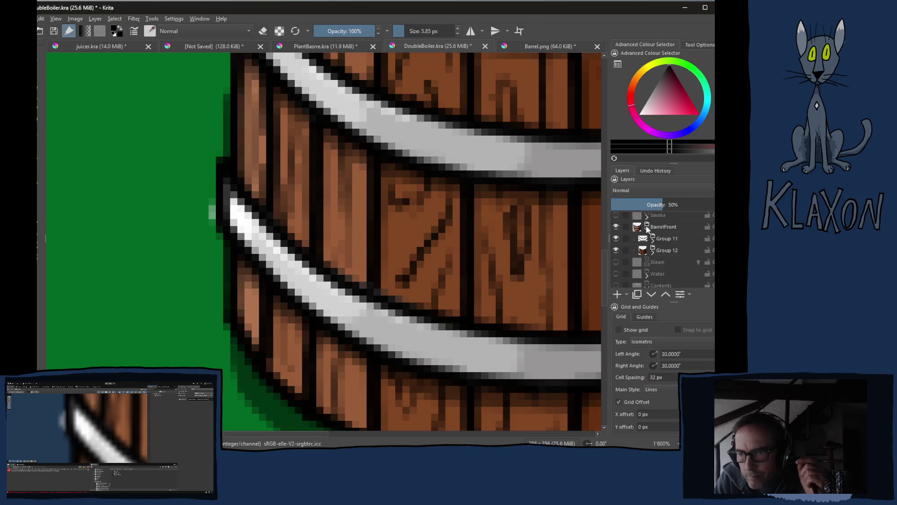
pyautogui.click(616, 238)
pyautogui.click(616, 239)
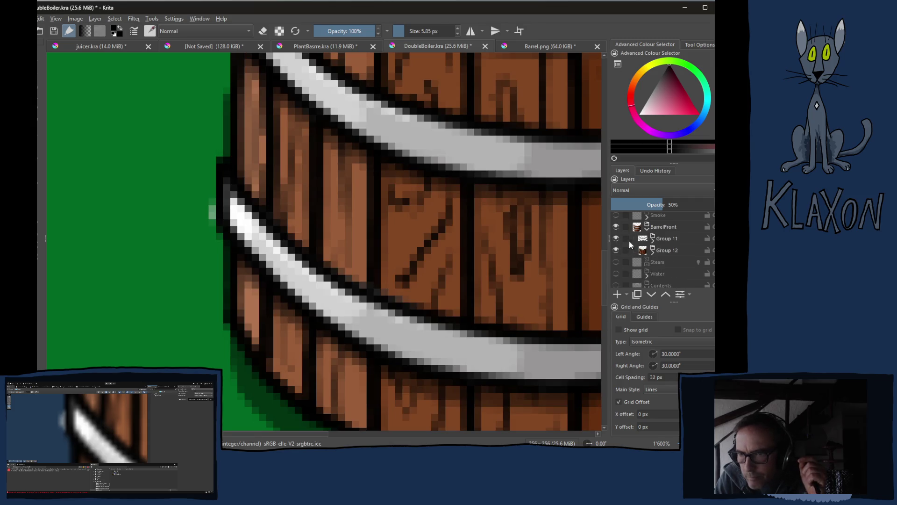
pyautogui.click(653, 240)
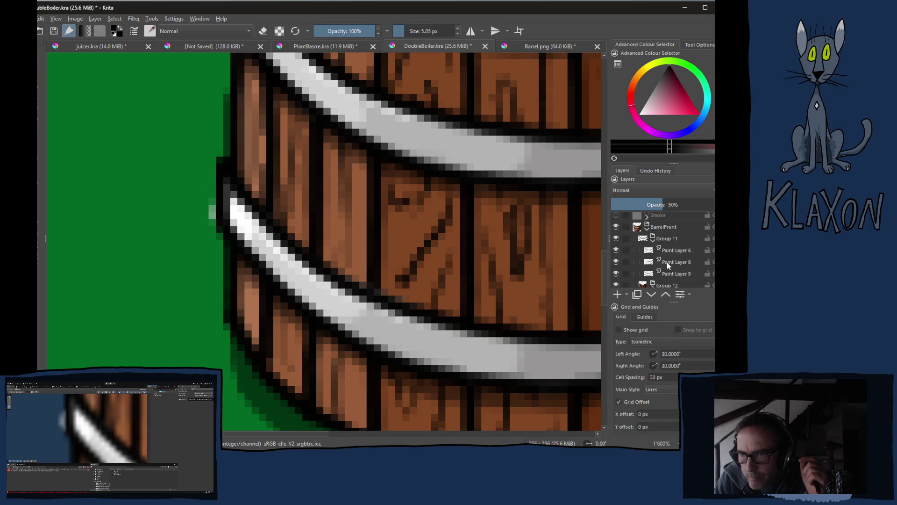
pyautogui.click(616, 261)
pyautogui.click(616, 262)
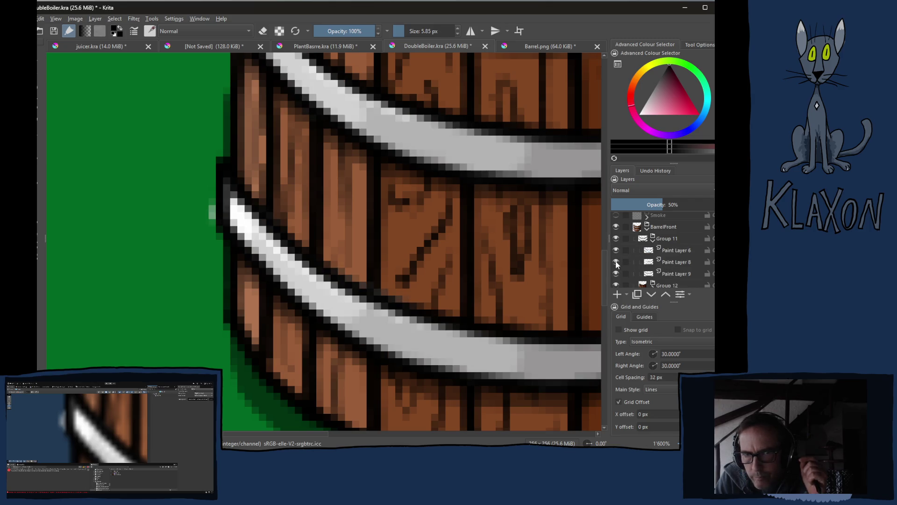
pyautogui.click(666, 263)
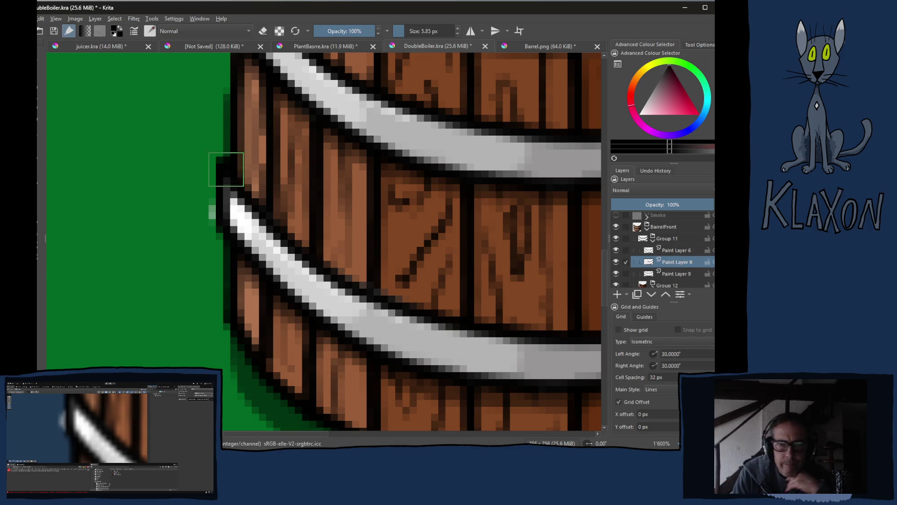
# Erase stray green pixels along the barrel's outline, then export the image as PNG
pyautogui.press('e')
pyautogui.moveTo(212, 206); pyautogui.dragTo(209, 202)
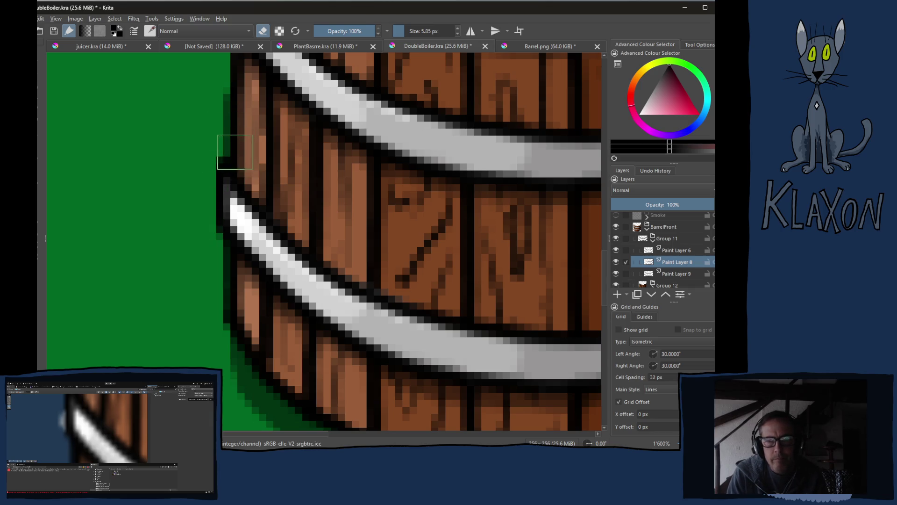
pyautogui.moveTo(231, 140); pyautogui.dragTo(231, 262)
pyautogui.moveTo(297, 263)
pyautogui.mouseDown()
pyautogui.moveTo(135, 253)
pyautogui.moveTo(170, 220)
pyautogui.moveTo(331, 273)
pyautogui.moveTo(337, 178)
pyautogui.mouseUp()
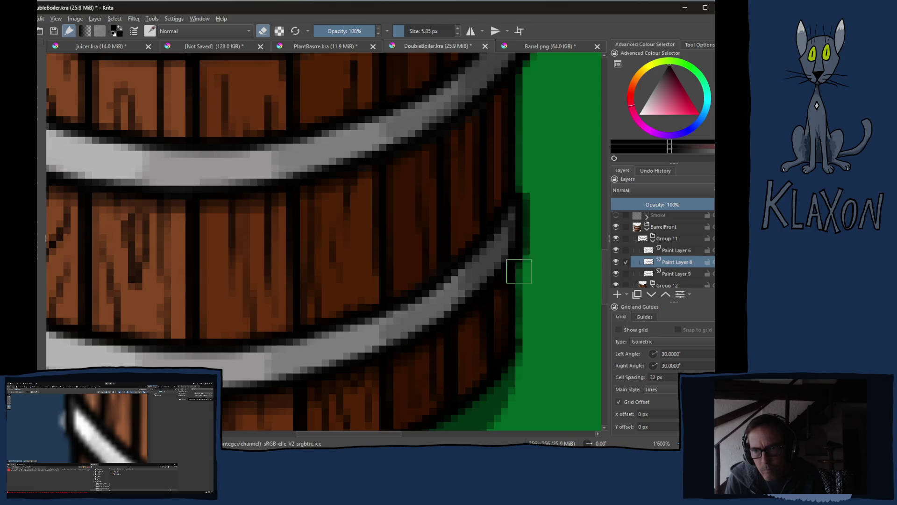
pyautogui.moveTo(488, 164); pyautogui.dragTo(478, 226)
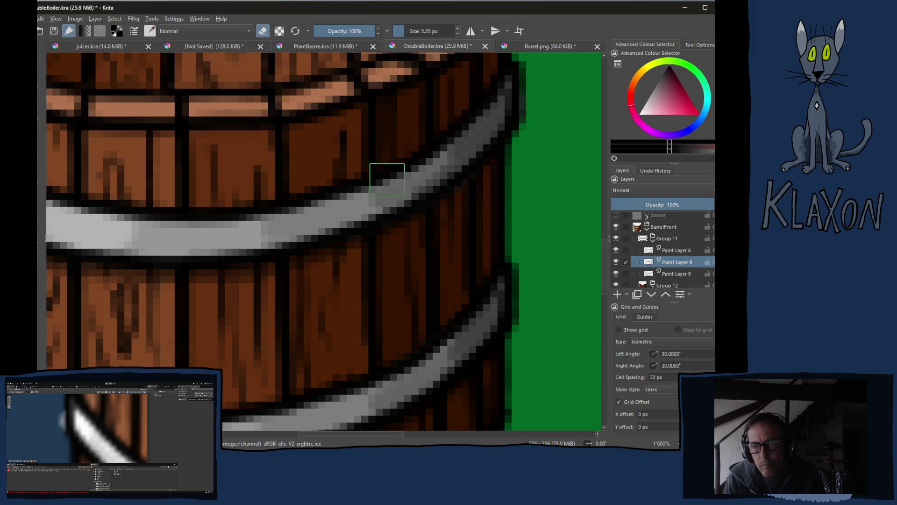
pyautogui.press('m')
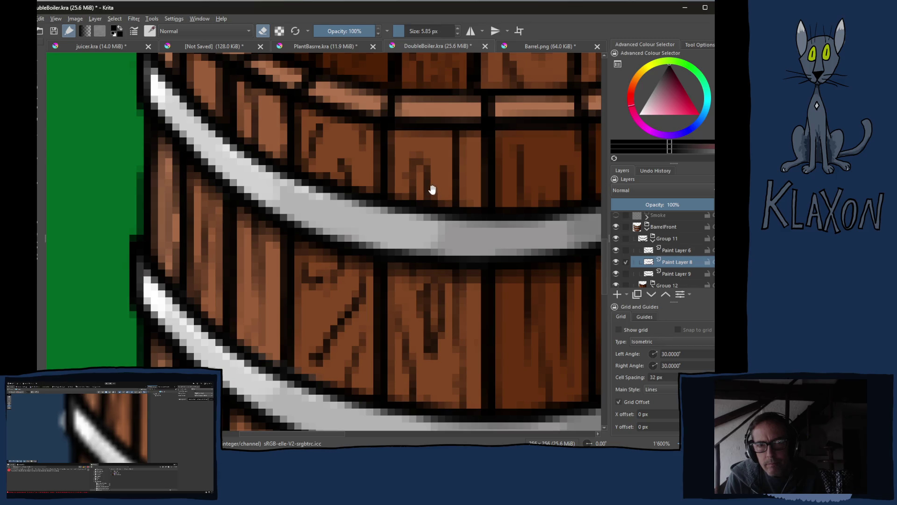
pyautogui.moveTo(441, 186); pyautogui.dragTo(477, 224)
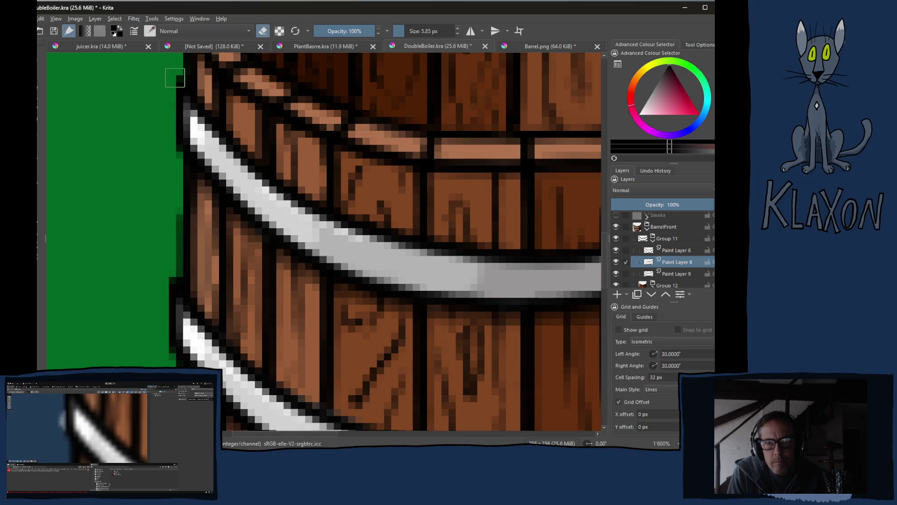
pyautogui.moveTo(251, 277); pyautogui.dragTo(220, 178)
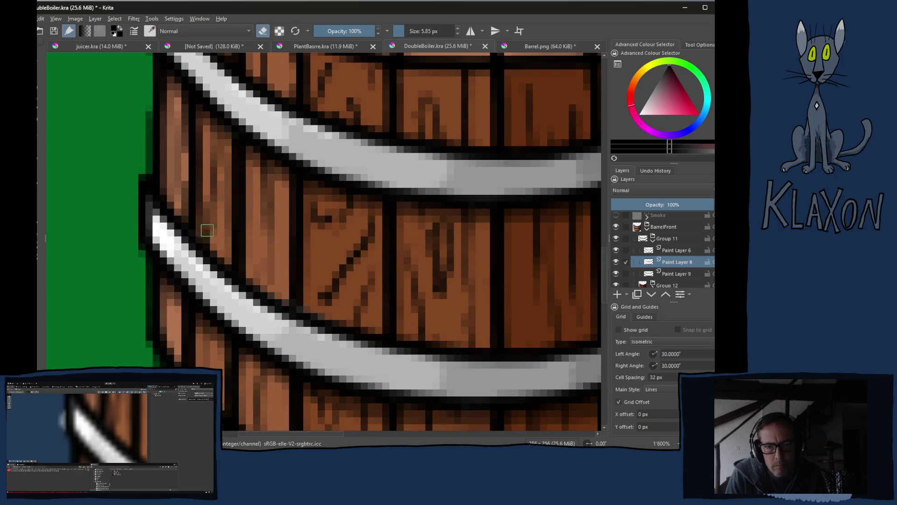
pyautogui.hotkey('ctrl', 'shift', 'e')
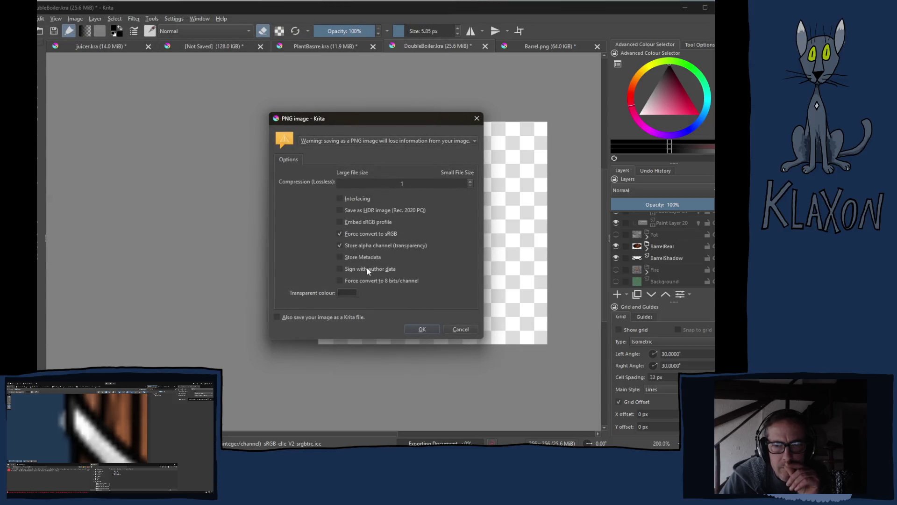
pyautogui.click(423, 329)
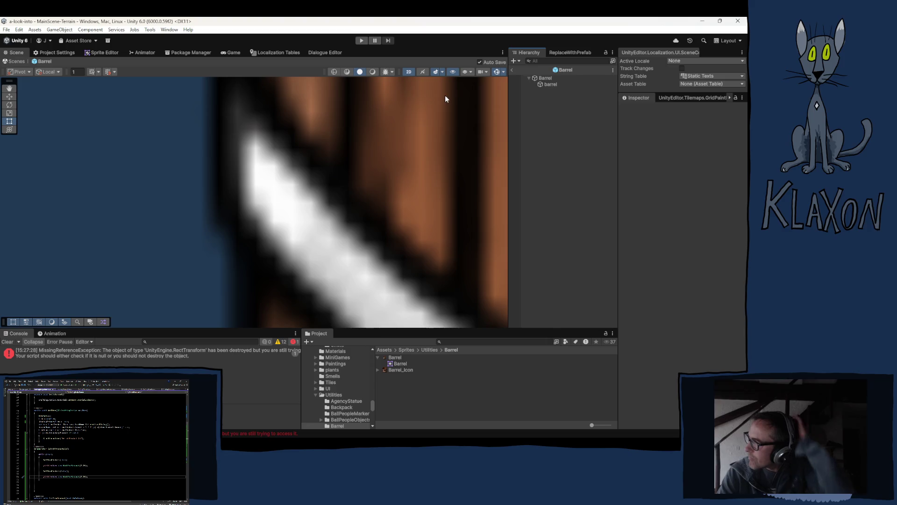
# Zoom out and pan the Scene view to centre the whole barrel sprite
pyautogui.scroll(-6, 431, 172)
pyautogui.scroll(-4, 421, 173)
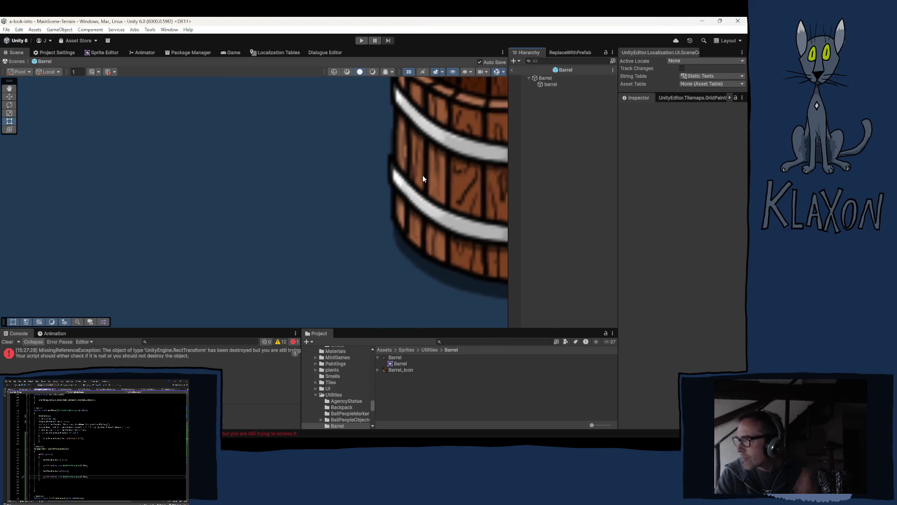
pyautogui.moveTo(419, 154); pyautogui.dragTo(243, 162)
pyautogui.scroll(-2, 332, 167)
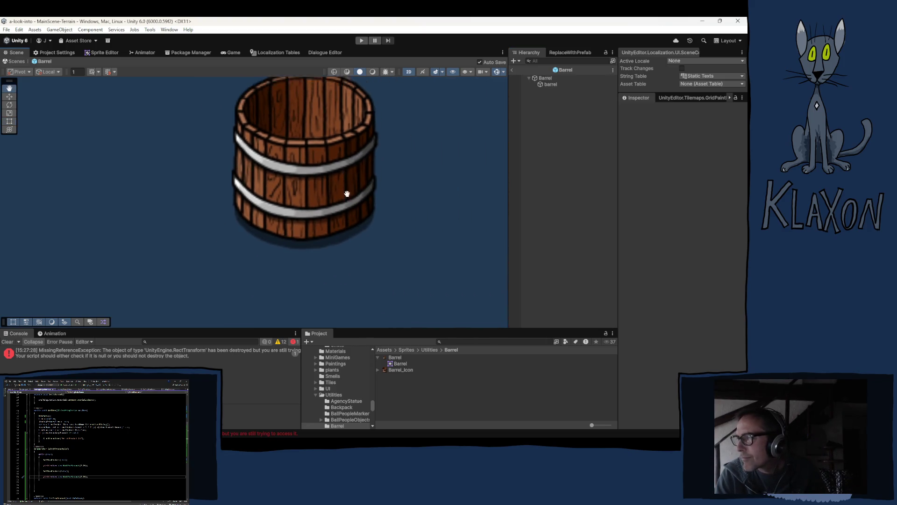
pyautogui.moveTo(332, 168); pyautogui.dragTo(351, 188)
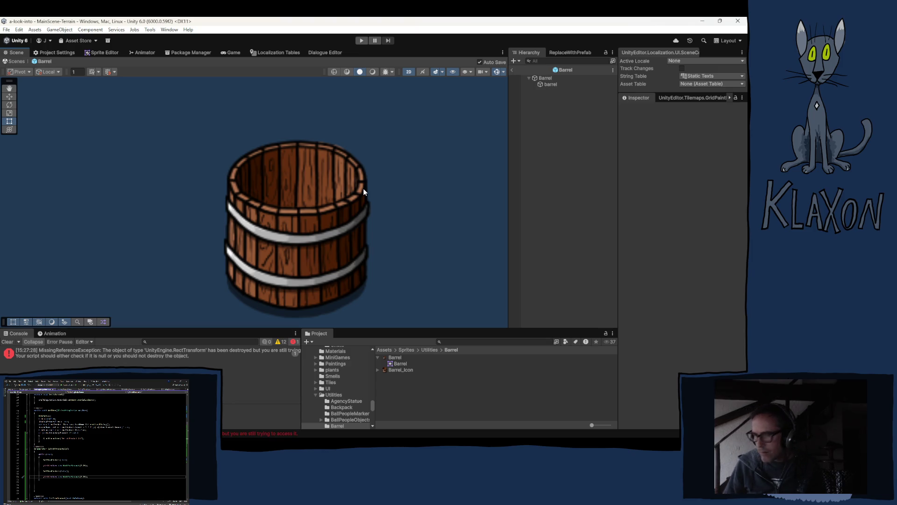
pyautogui.click(546, 78)
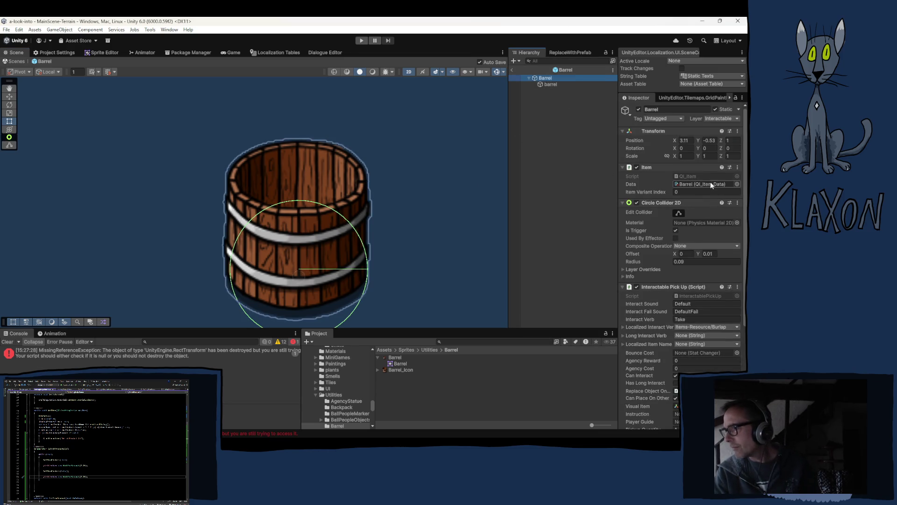
# Open the Barrel item data and show the Items-Resource string table in Localization Tables
pyautogui.click(711, 184)
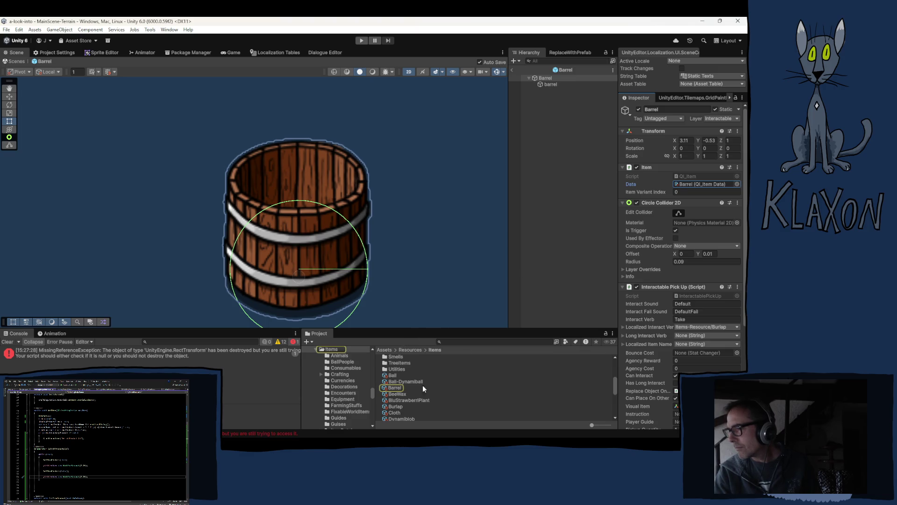
pyautogui.click(397, 388)
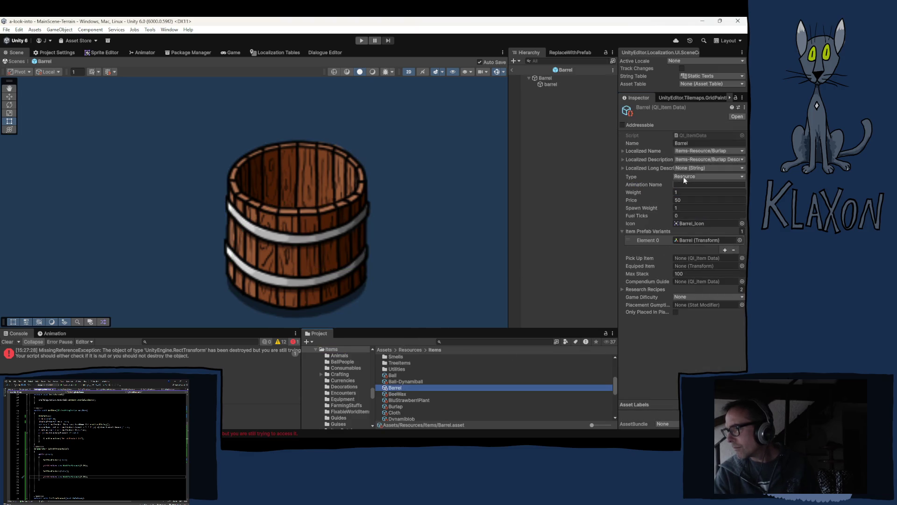
pyautogui.click(699, 151)
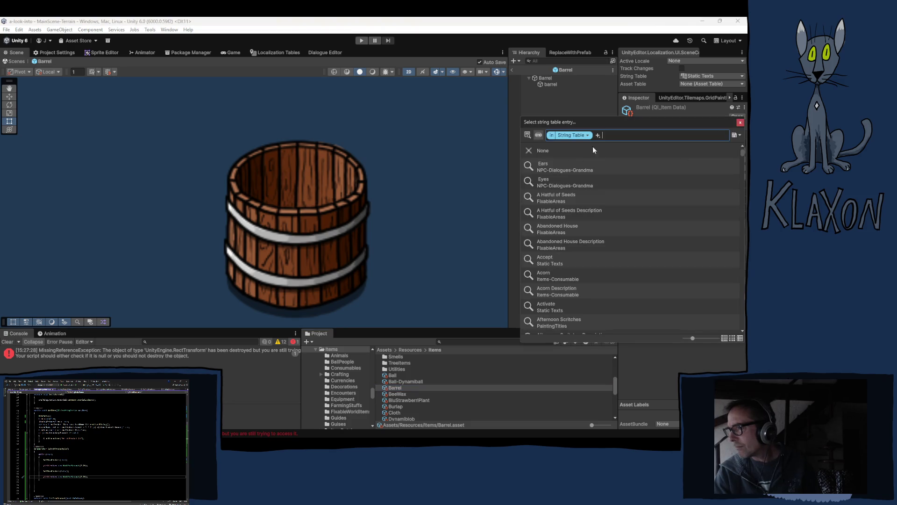
pyautogui.click(740, 122)
pyautogui.click(276, 52)
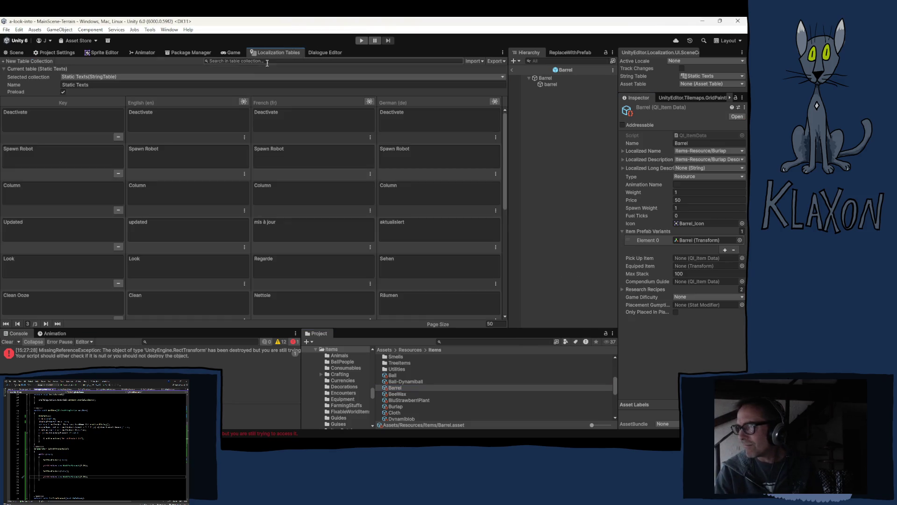
pyautogui.click(109, 80)
pyautogui.moveTo(105, 86)
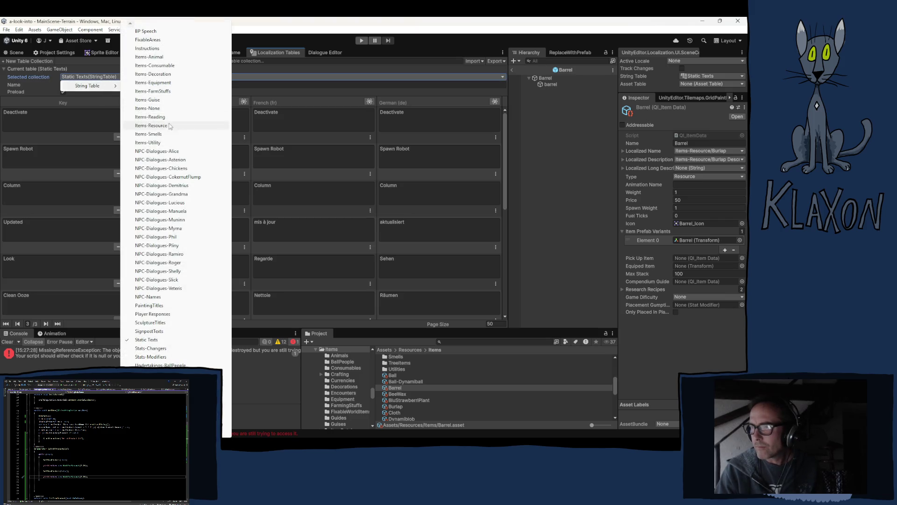
pyautogui.click(169, 124)
# Add a Barrel entry with English text 'Barrel' and a 'Barrel Description' entry
pyautogui.click(73, 155)
pyautogui.click(55, 159)
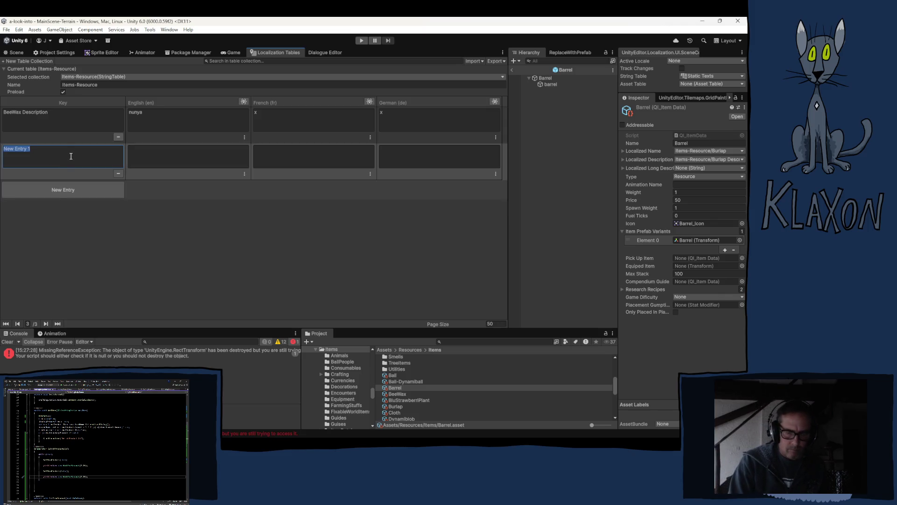
pyautogui.write('W')
pyautogui.press('BackSpace')
pyautogui.write('rrel')
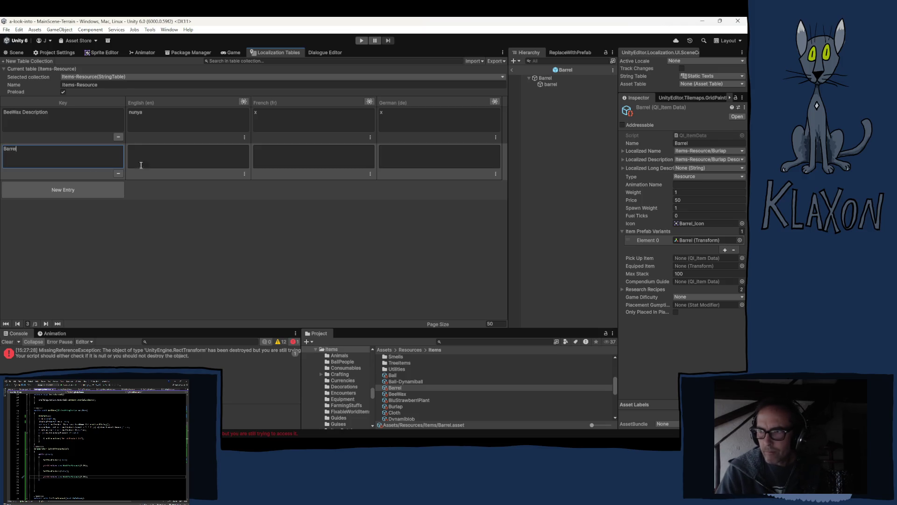
pyautogui.click(175, 157)
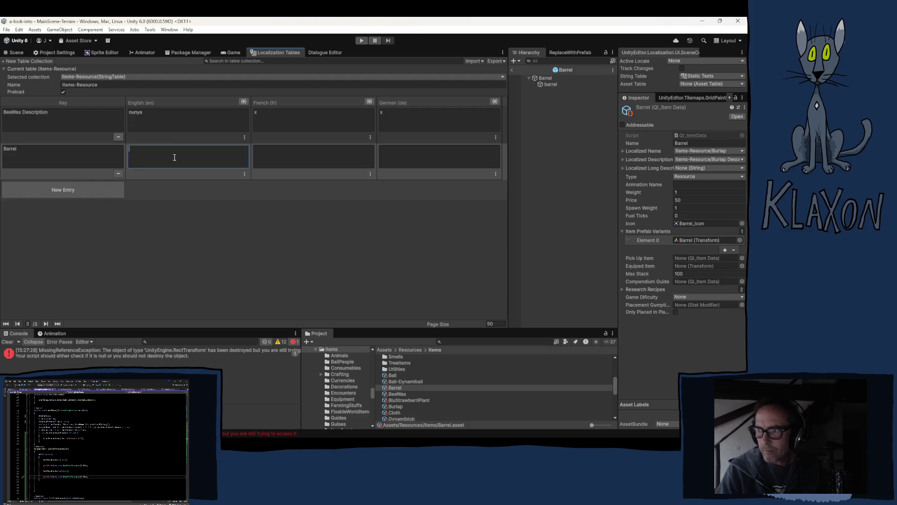
pyautogui.write('Barr')
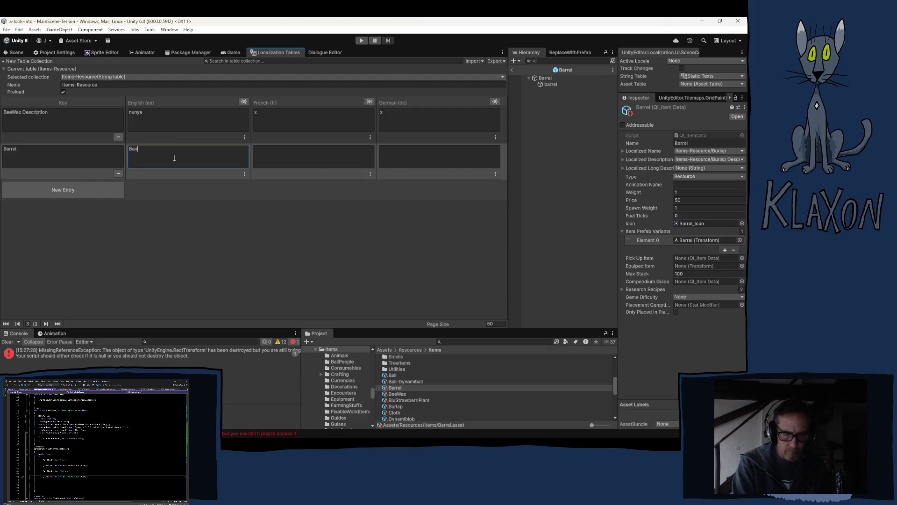
pyautogui.write('el')
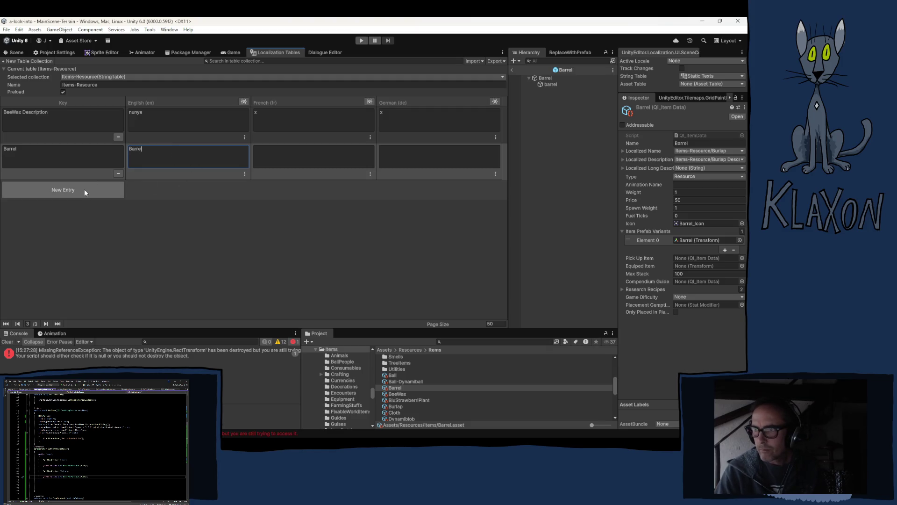
pyautogui.click(83, 189)
pyautogui.write('Barrel')
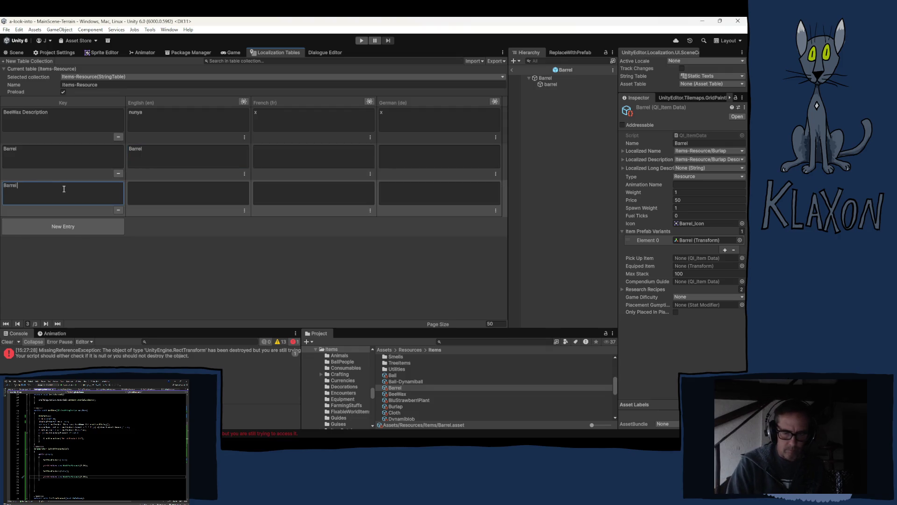
pyautogui.write(' Descr')
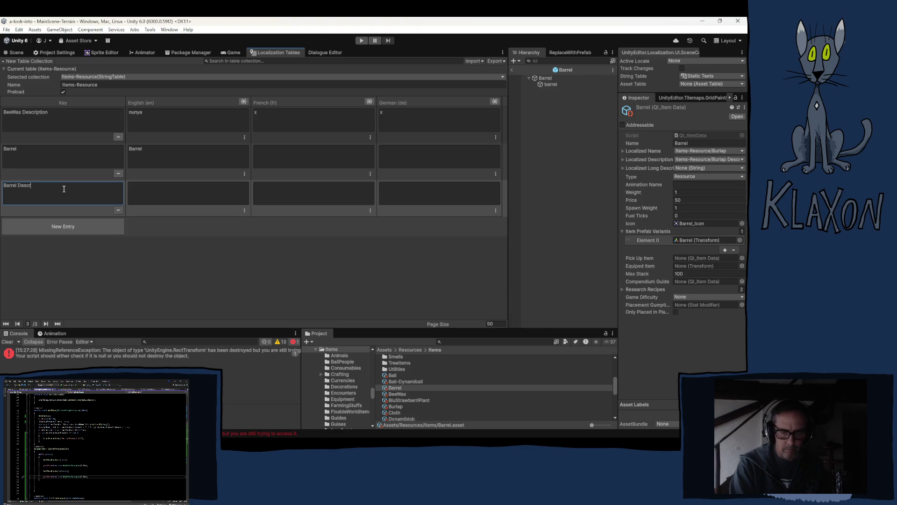
pyautogui.write('iption')
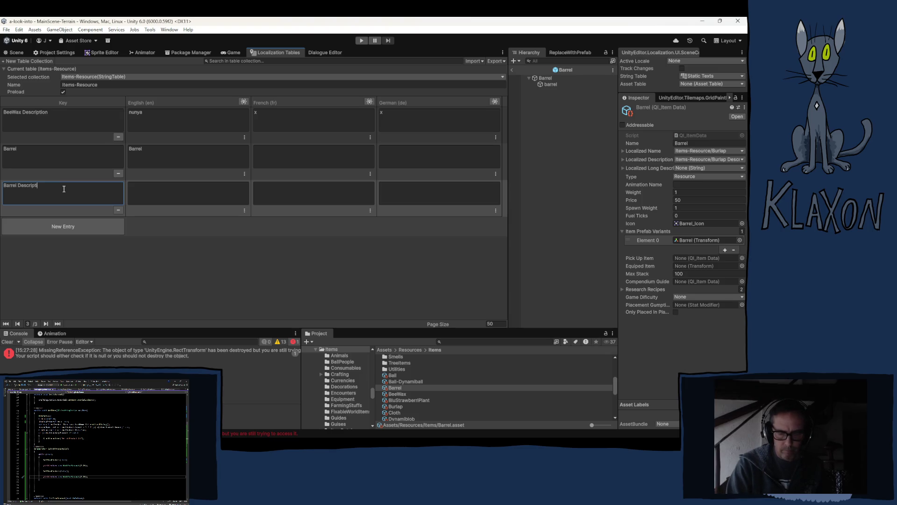
pyautogui.click(157, 196)
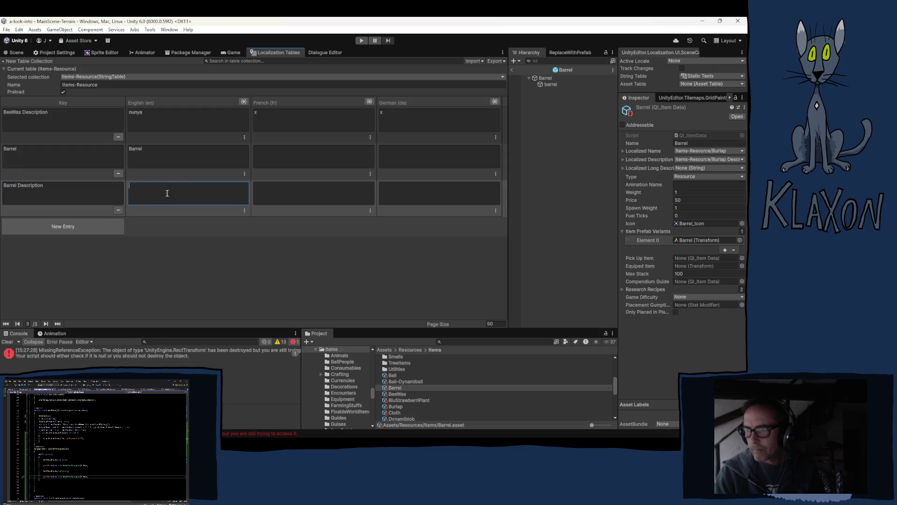
# Put x in the French and German cells and paste 'Barrel Description' as its English text
pyautogui.click(286, 154)
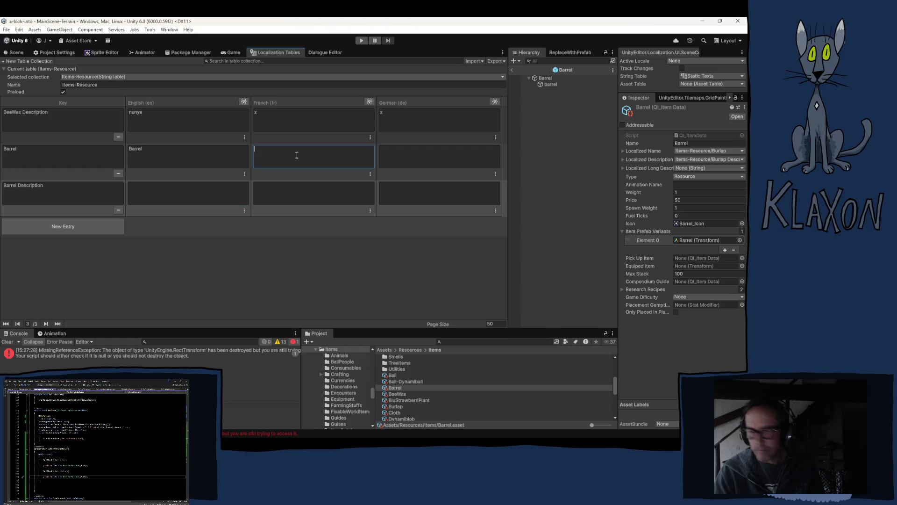
pyautogui.write('x')
pyautogui.click(407, 157)
pyautogui.write('x')
pyautogui.click(407, 188)
pyautogui.write('x')
pyautogui.click(327, 194)
pyautogui.write('x')
pyautogui.click(73, 194)
pyautogui.hotkey('ctrl', 'c')
pyautogui.click(160, 194)
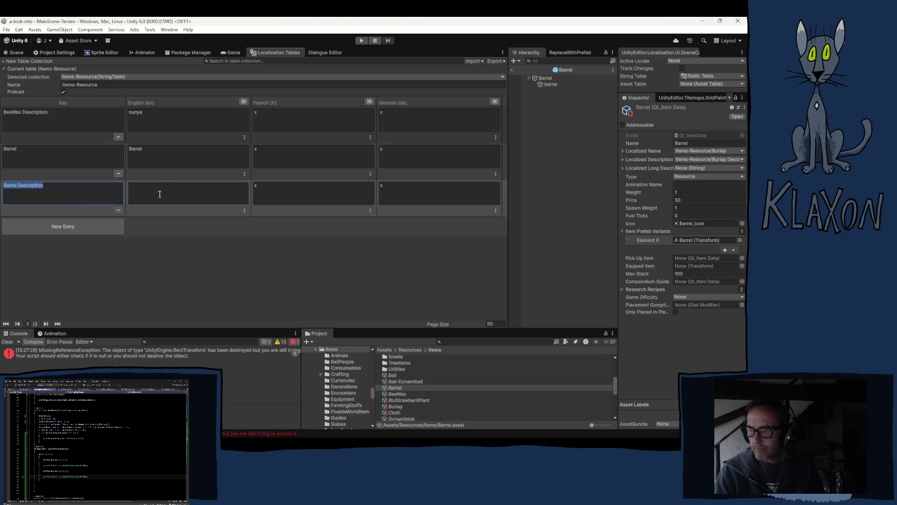
pyautogui.hotkey('ctrl', 'v')
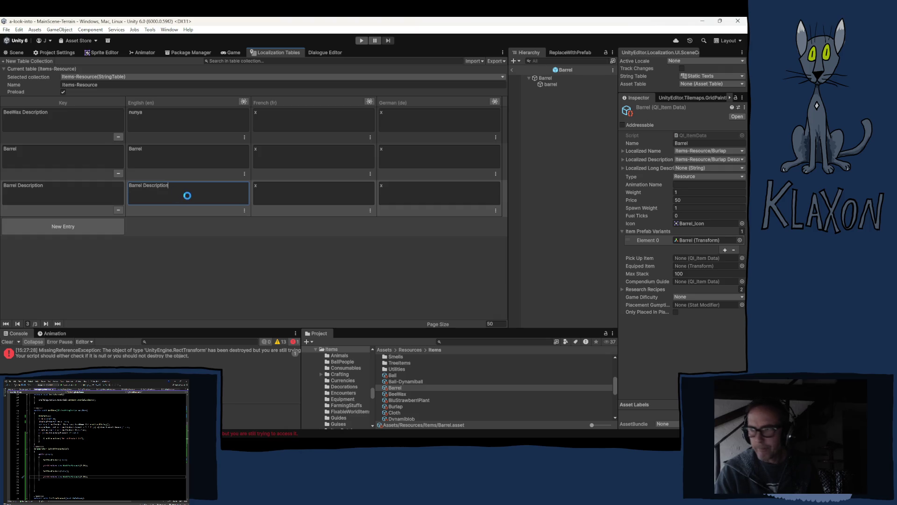
pyautogui.click(745, 158)
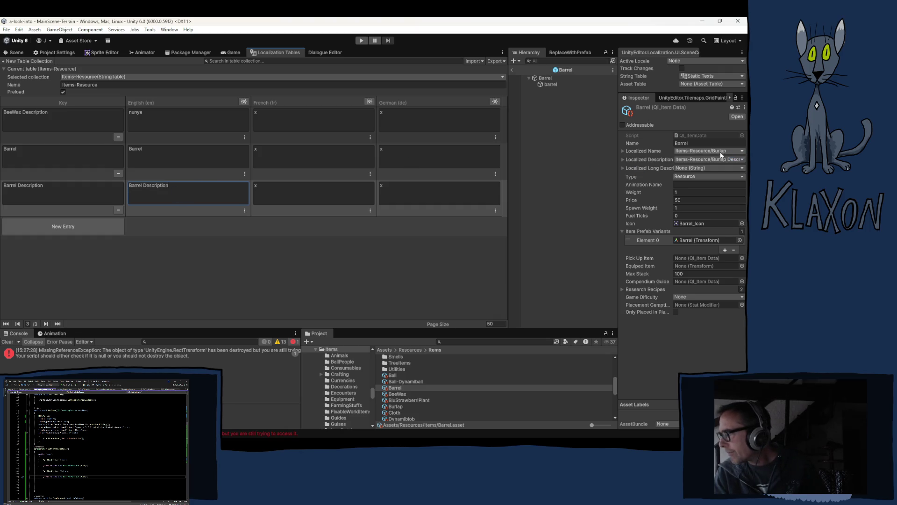
# Set Localized Name to Items-Resource/Barrel and Localized Description to Items-Resource/Barrel Description
pyautogui.write('barre')
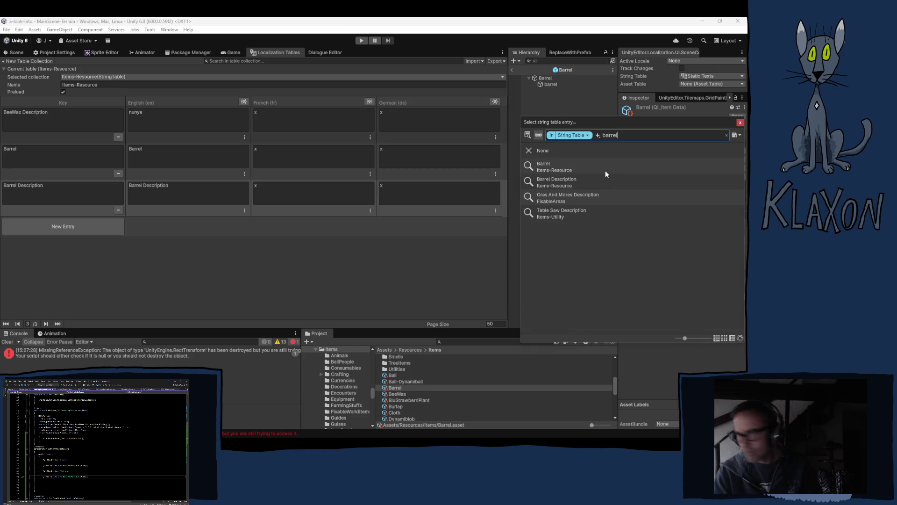
pyautogui.write('l')
pyautogui.click(740, 123)
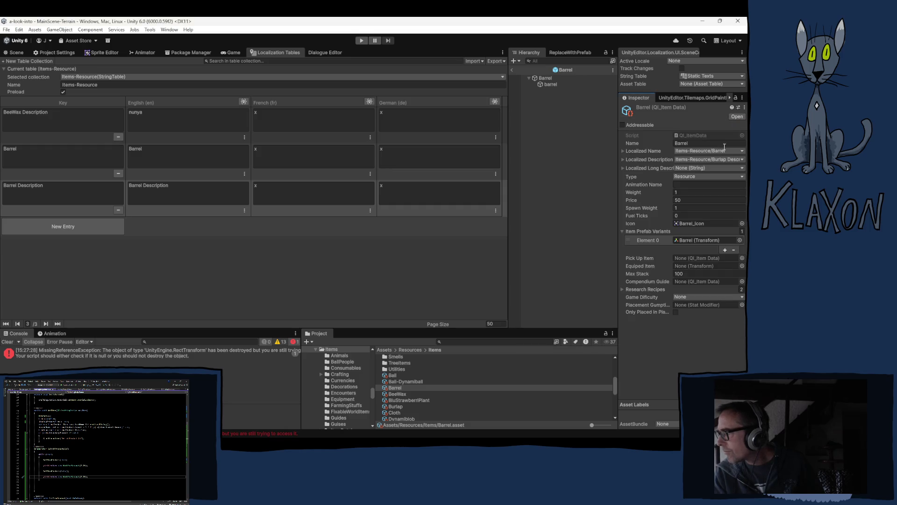
pyautogui.click(709, 163)
pyautogui.write('ba')
pyautogui.write('el')
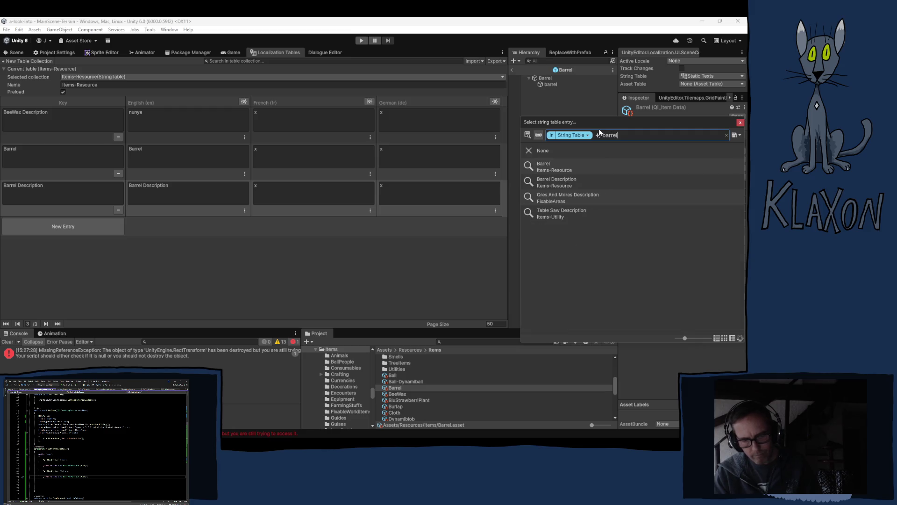
pyautogui.click(561, 182)
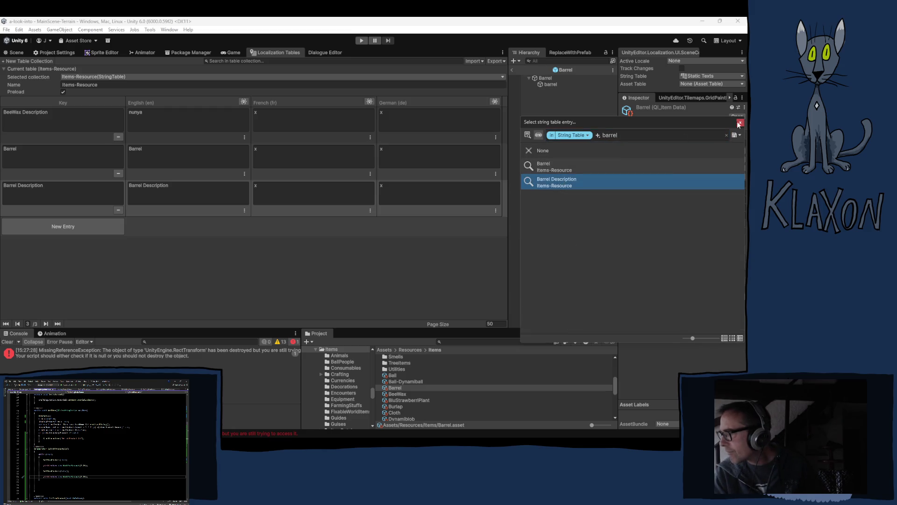
pyautogui.click(740, 122)
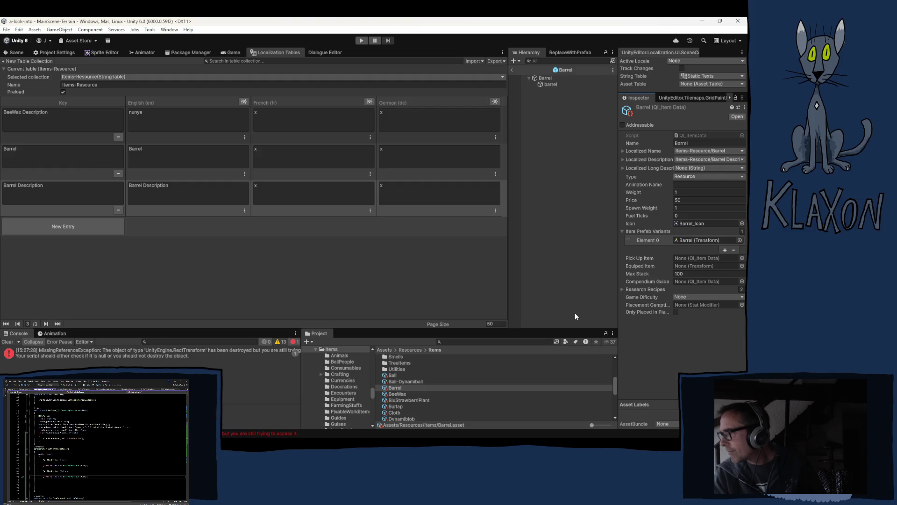
pyautogui.click(644, 289)
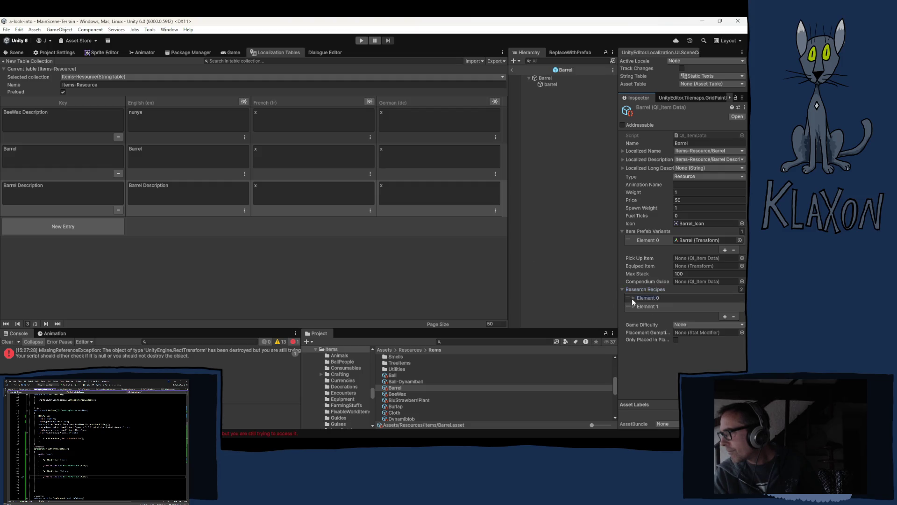
# Expand both Research Recipes elements and ping the first recipe's asset in the project
pyautogui.click(633, 297)
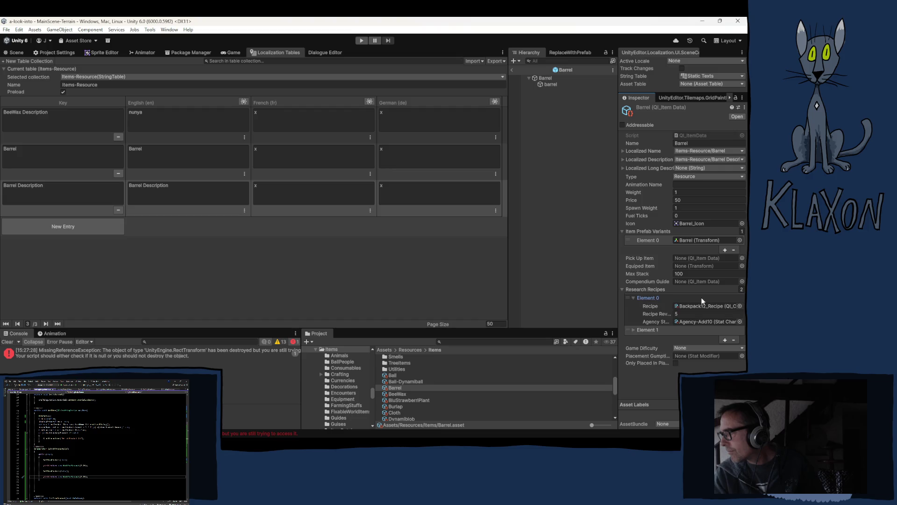
pyautogui.click(634, 330)
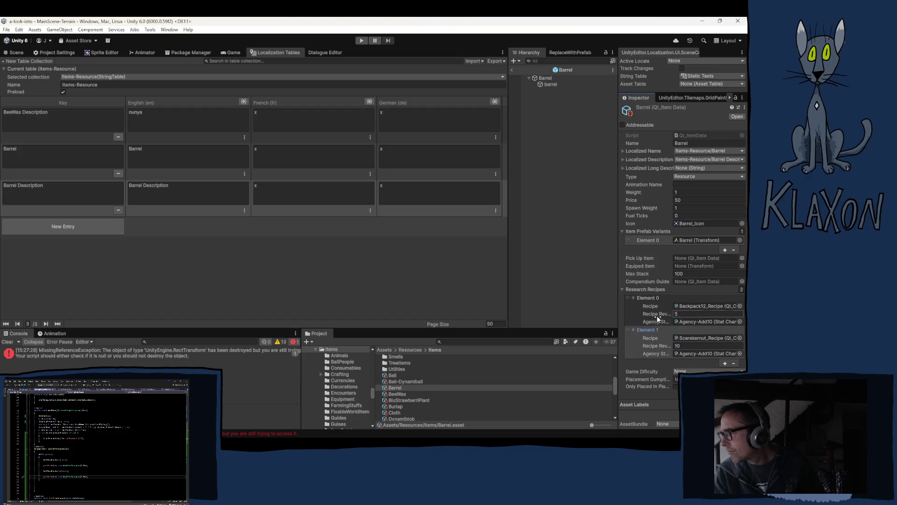
pyautogui.click(688, 307)
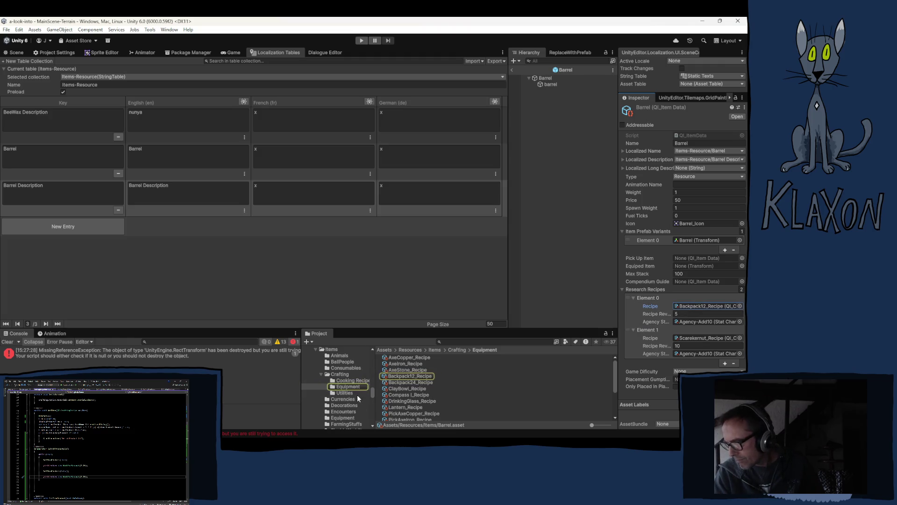
# Browse the Crafting and Utilities recipe folders, ending in Assets/Resources/Items/Crafting
pyautogui.click(340, 374)
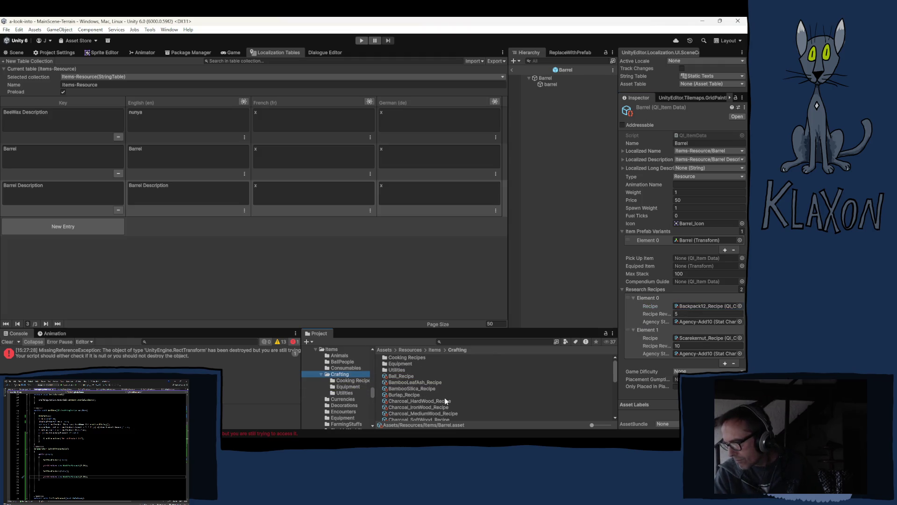
pyautogui.click(345, 393)
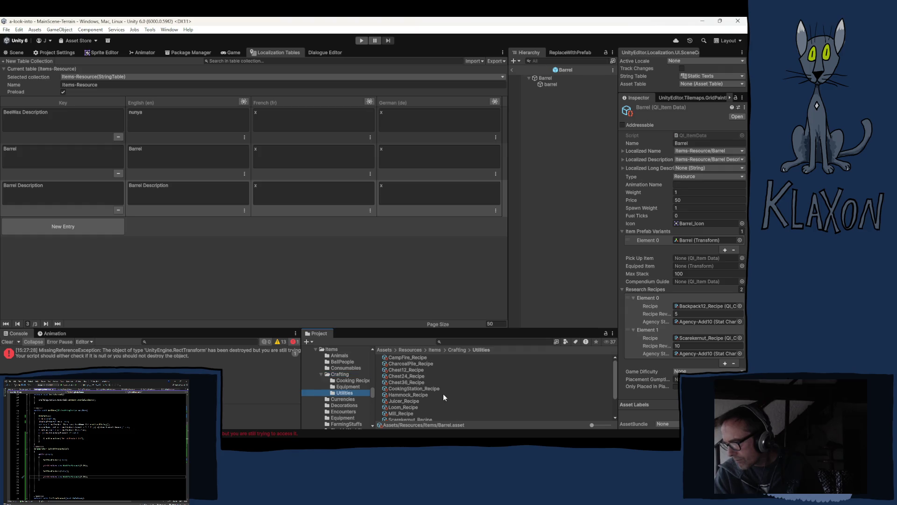
pyautogui.scroll(-1, 443, 394)
pyautogui.click(339, 375)
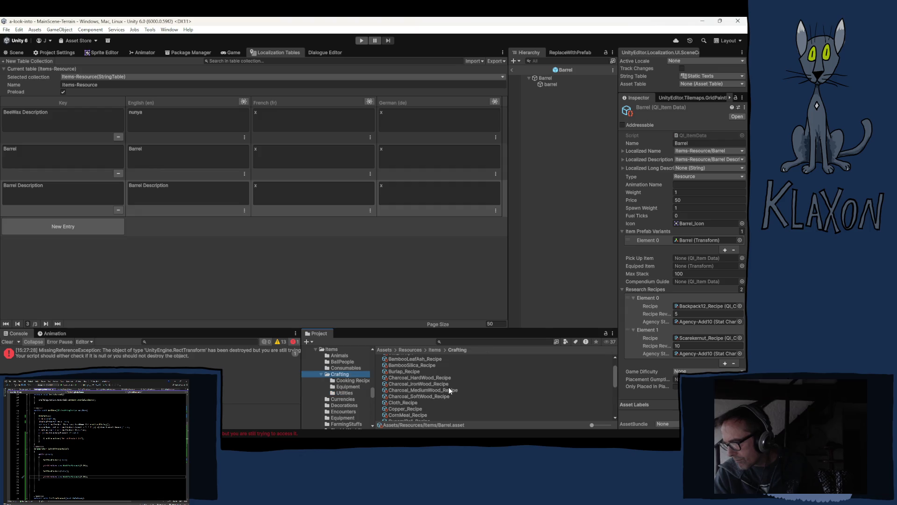
pyautogui.scroll(-2, 448, 388)
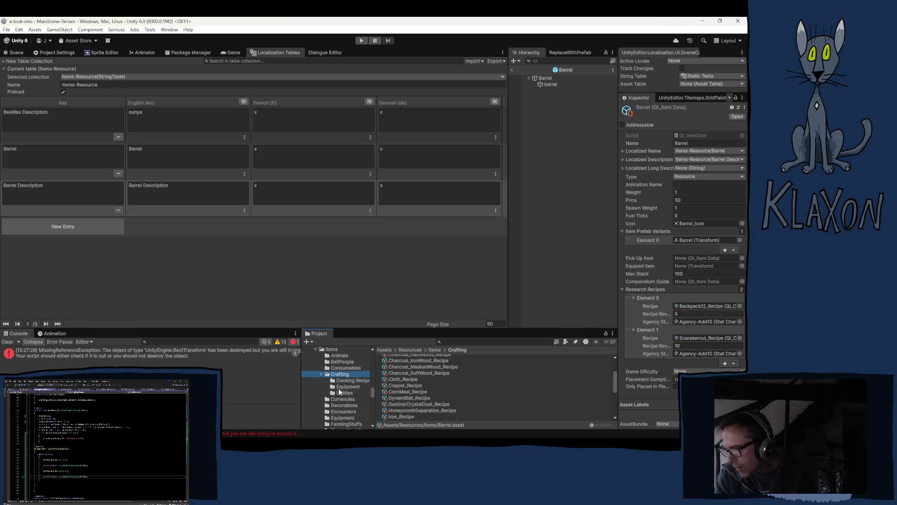
pyautogui.scroll(4, 445, 388)
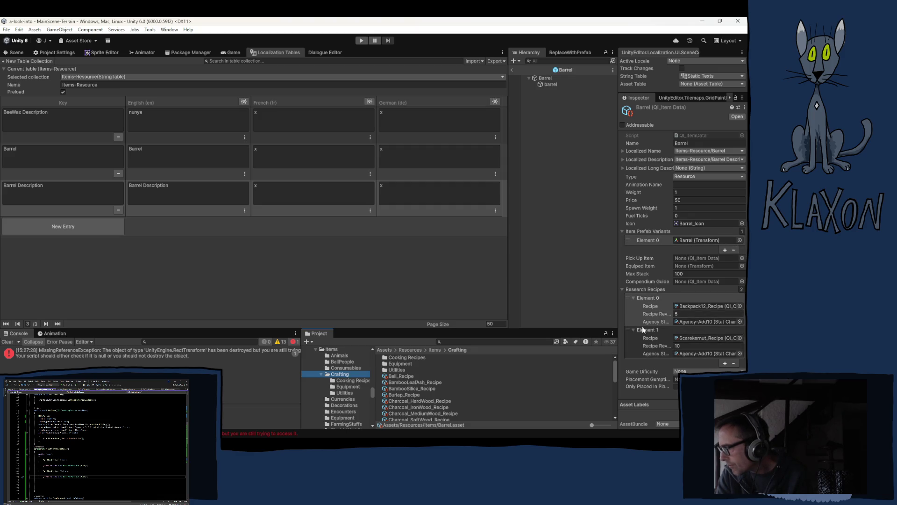
pyautogui.click(741, 289)
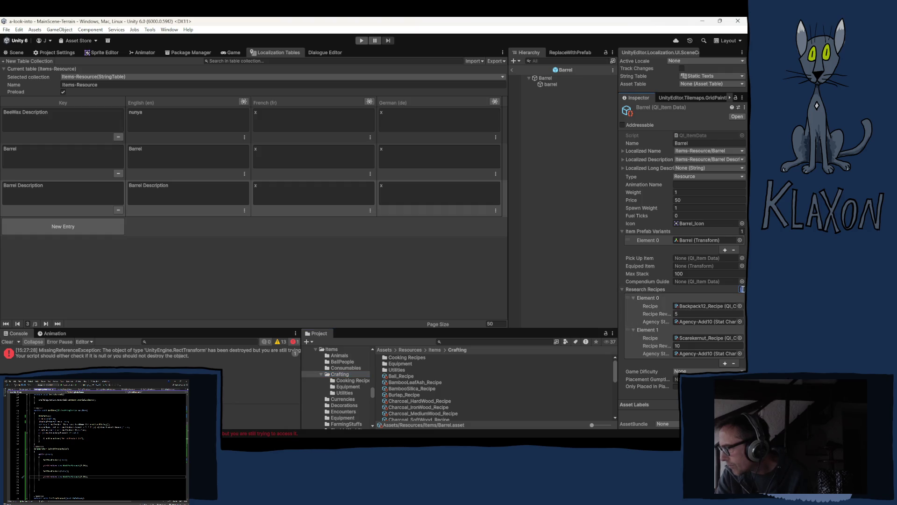
# Set the Barrel's Research Recipes list size to 0
pyautogui.write('0')
pyautogui.press('Return')
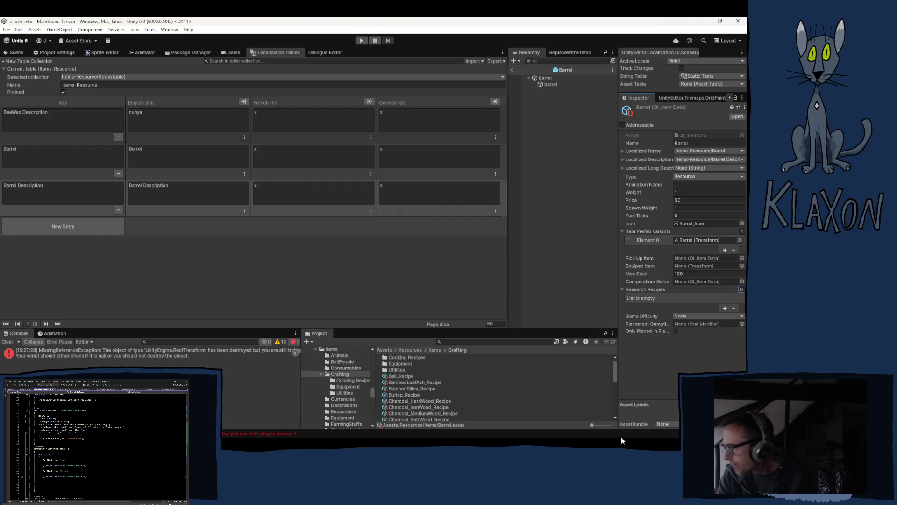
pyautogui.click(638, 350)
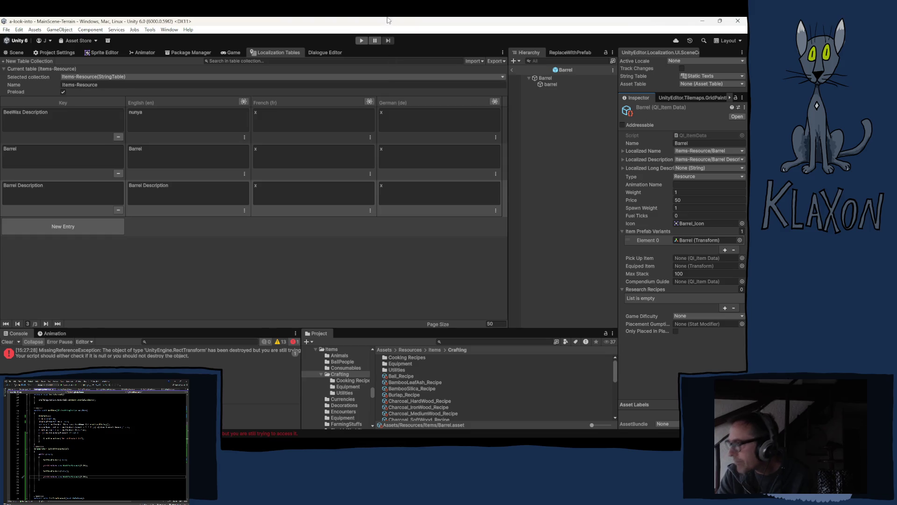
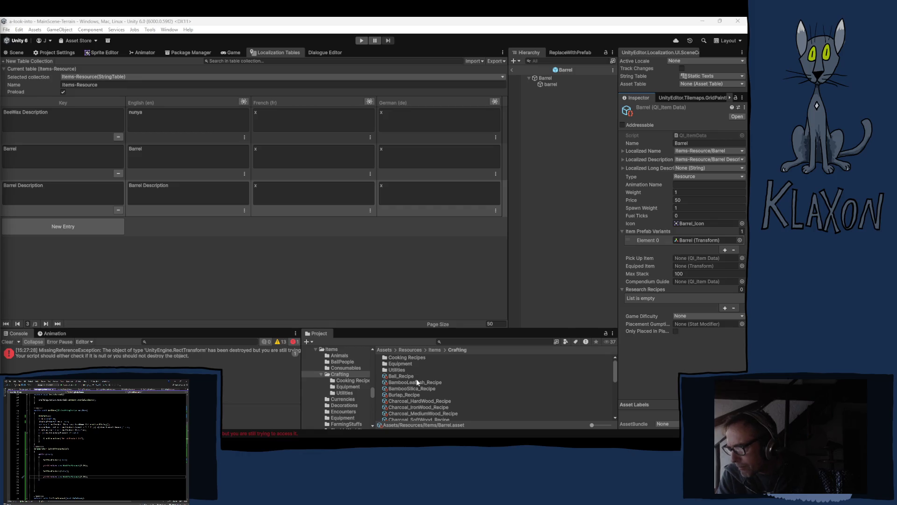
# Open the Crafting/Utilities folder and select CookingStation_Recipe
pyautogui.click(395, 369)
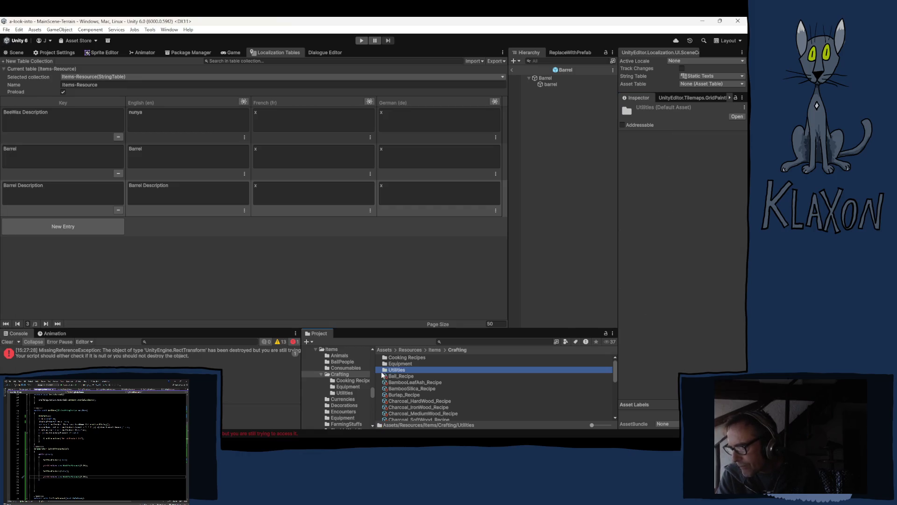
pyautogui.doubleClick(383, 370)
pyautogui.scroll(-3, 448, 409)
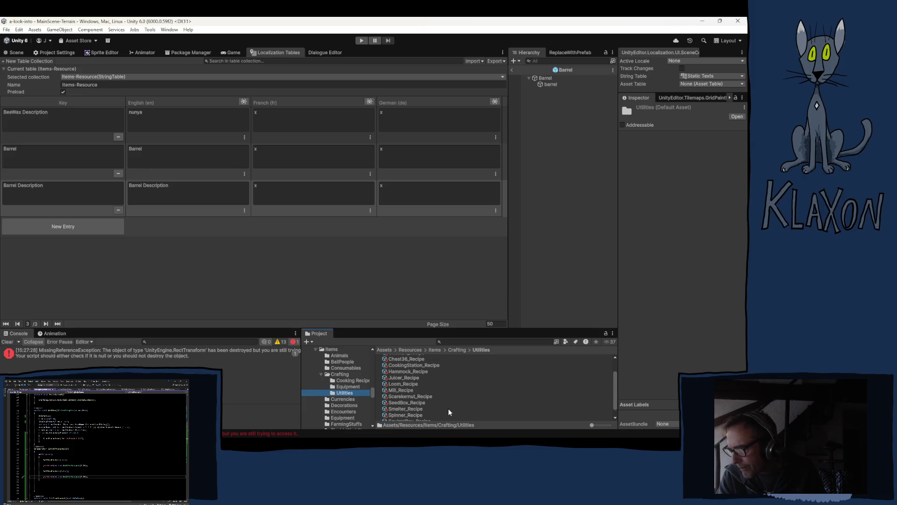
pyautogui.scroll(2, 446, 406)
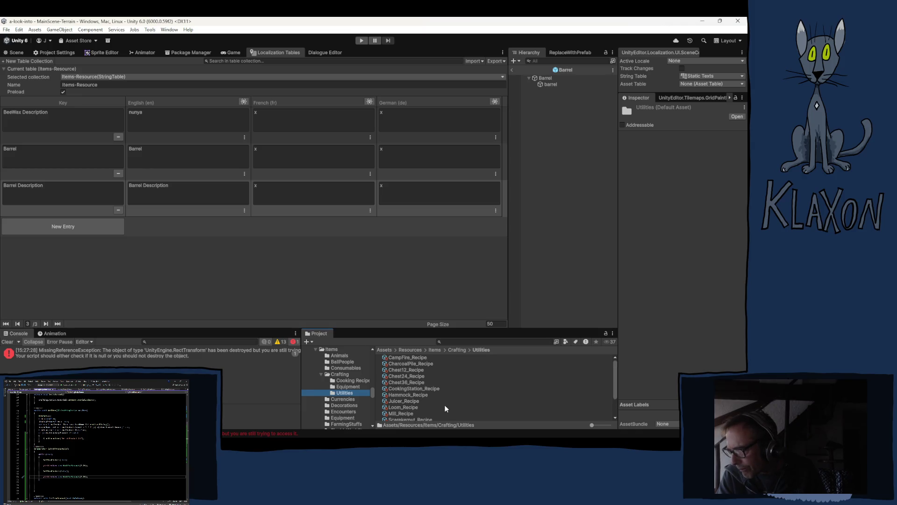
pyautogui.click(401, 388)
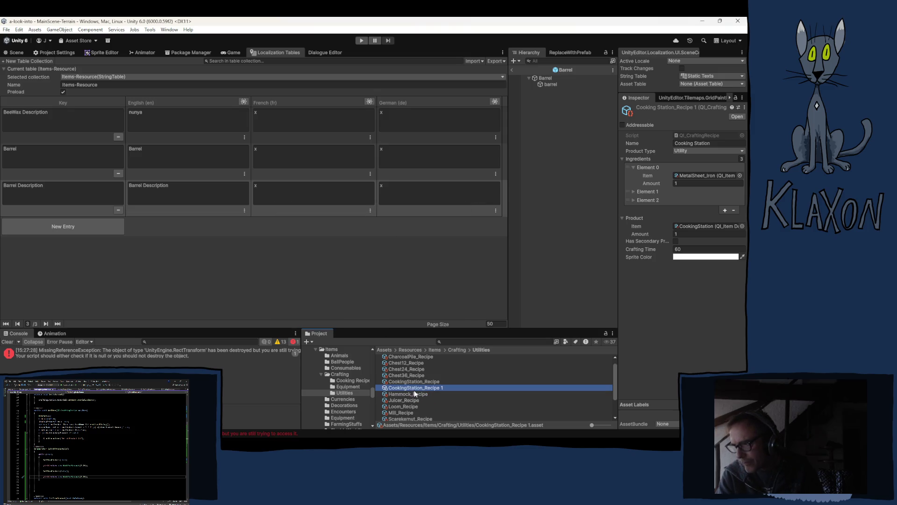
# Rename the copied recipe to DoubleBoiler_Recipe
pyautogui.click(410, 389)
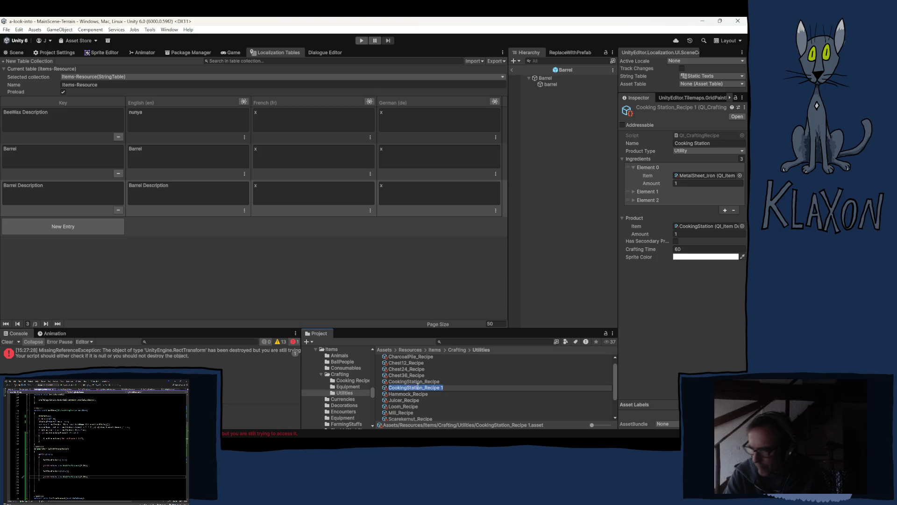
pyautogui.moveTo(423, 387); pyautogui.dragTo(389, 387)
pyautogui.write('DoubleBoiler')
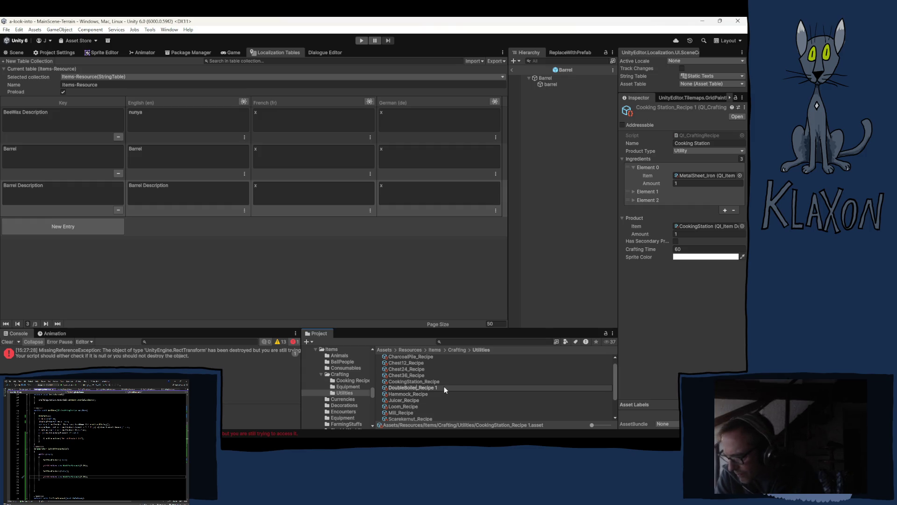
pyautogui.press('BackSpace')
pyautogui.press('BackSpace')
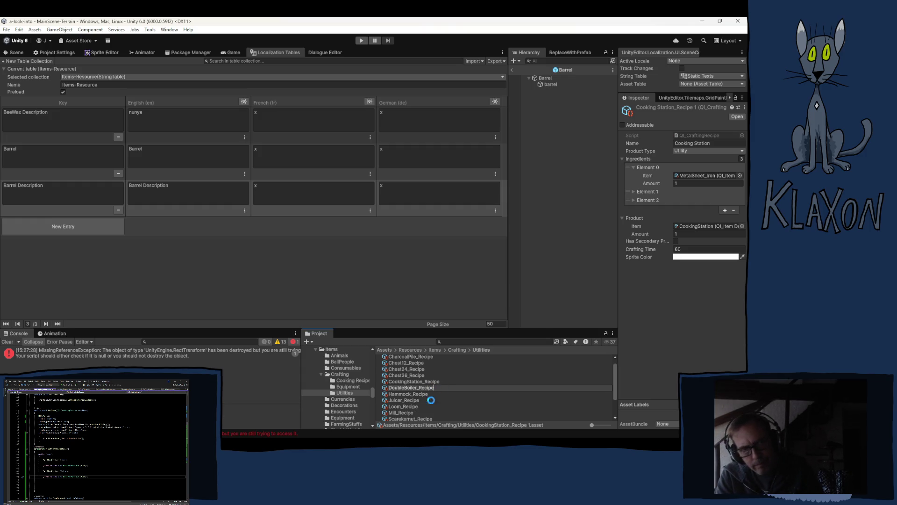
pyautogui.press('Return')
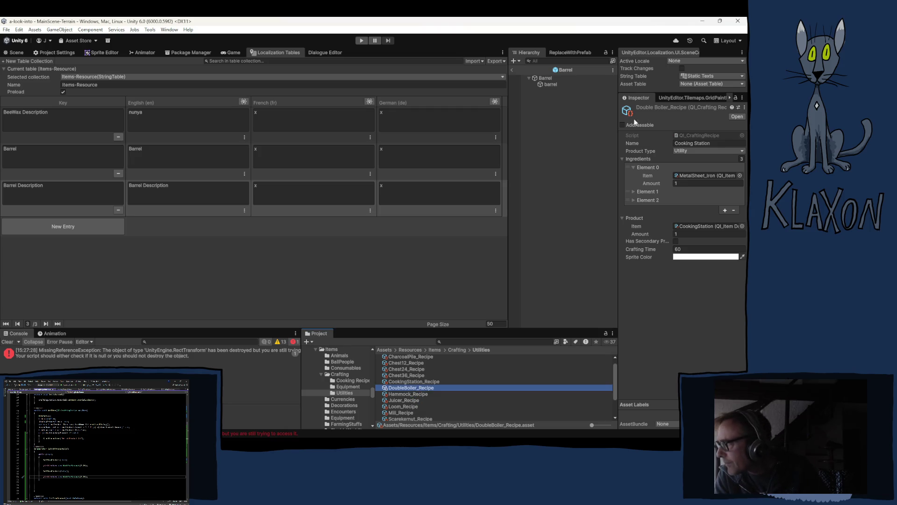
# Set the recipe's display name to Double Boiler
pyautogui.click(711, 143)
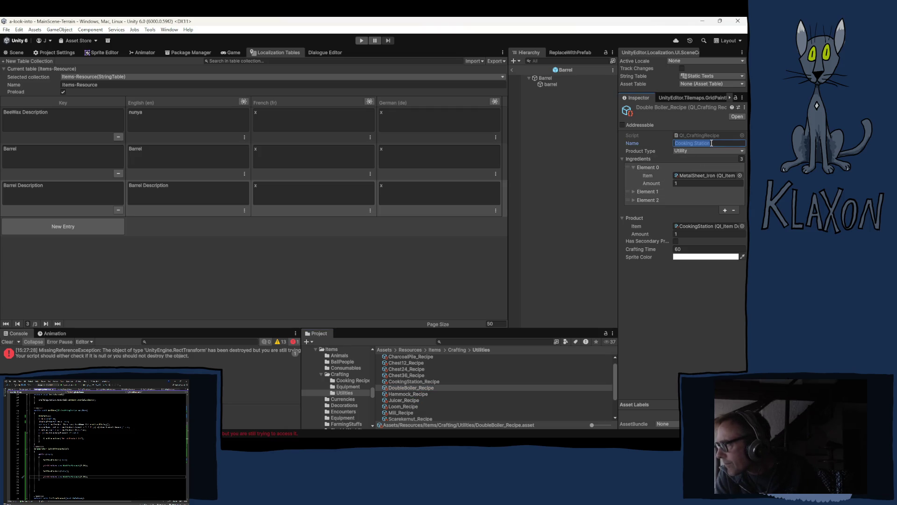
pyautogui.write('Double B')
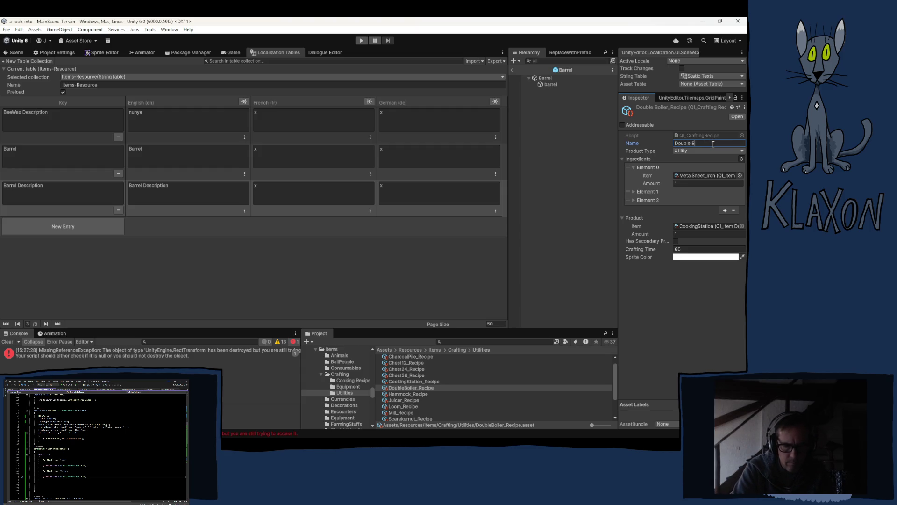
pyautogui.write('oiler')
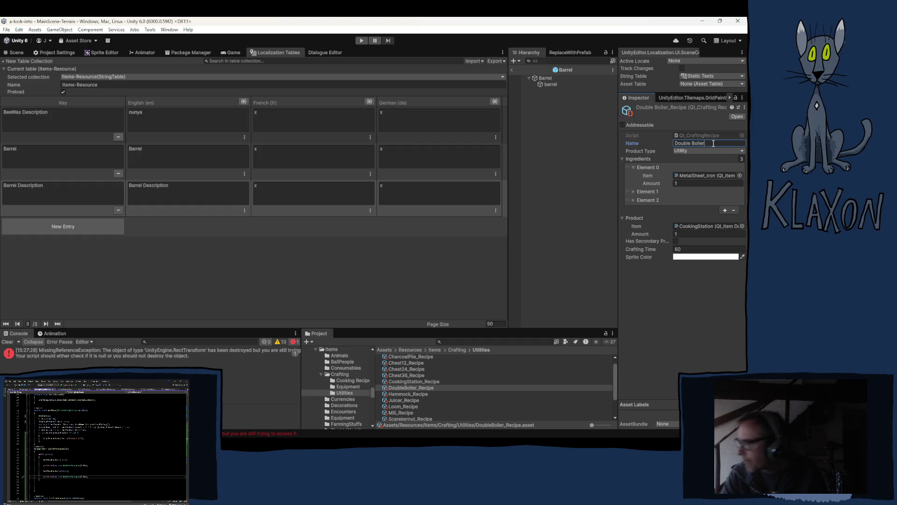
pyautogui.click(675, 295)
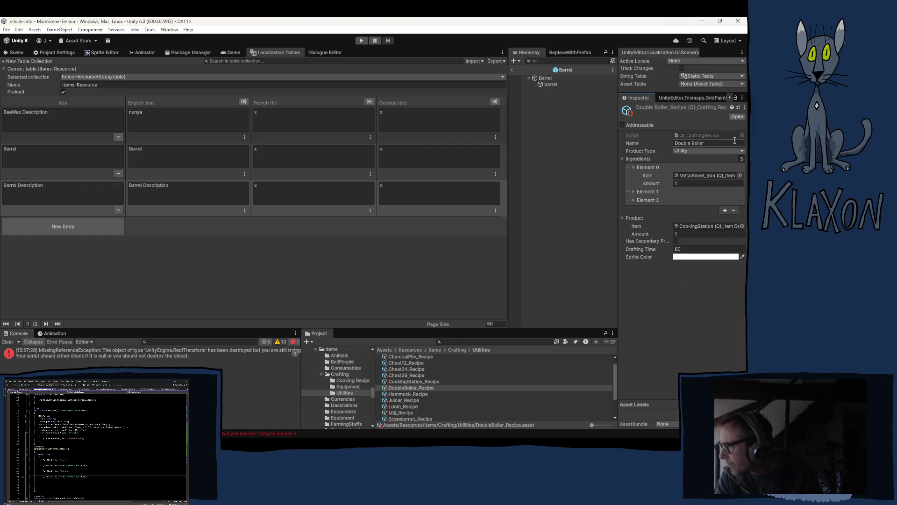
# Remove the Charcoal ingredient from the recipe
pyautogui.click(649, 191)
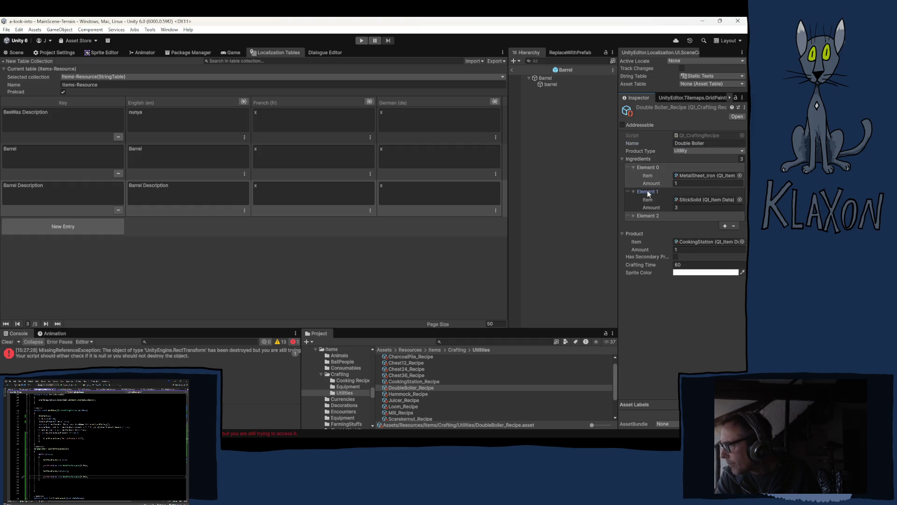
pyautogui.click(648, 216)
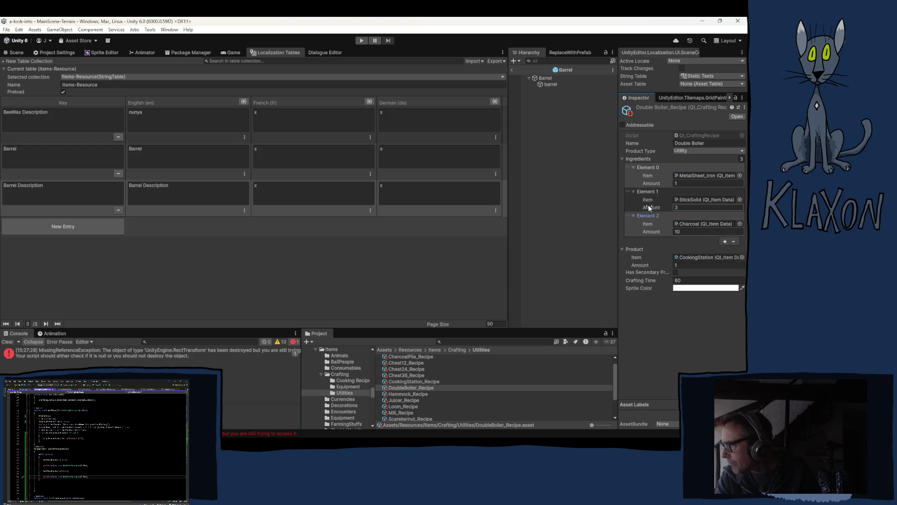
pyautogui.click(652, 215)
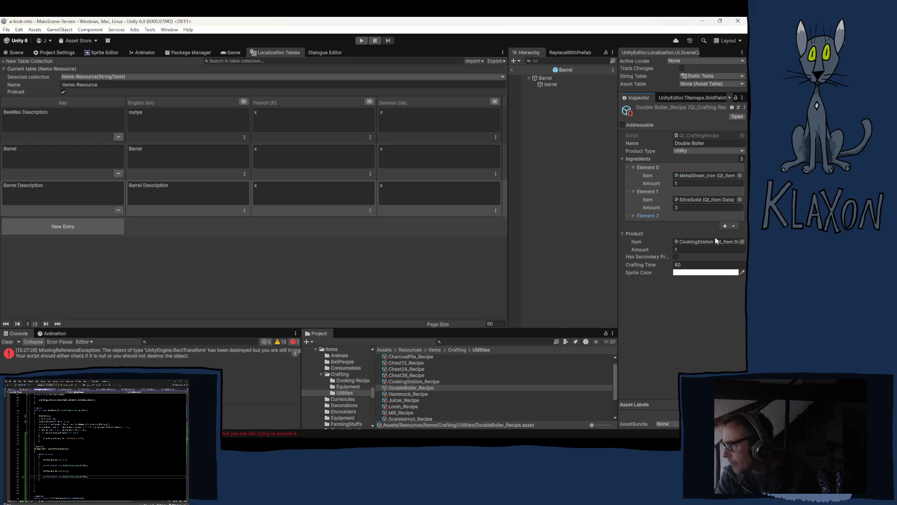
pyautogui.click(646, 214)
pyautogui.click(628, 215)
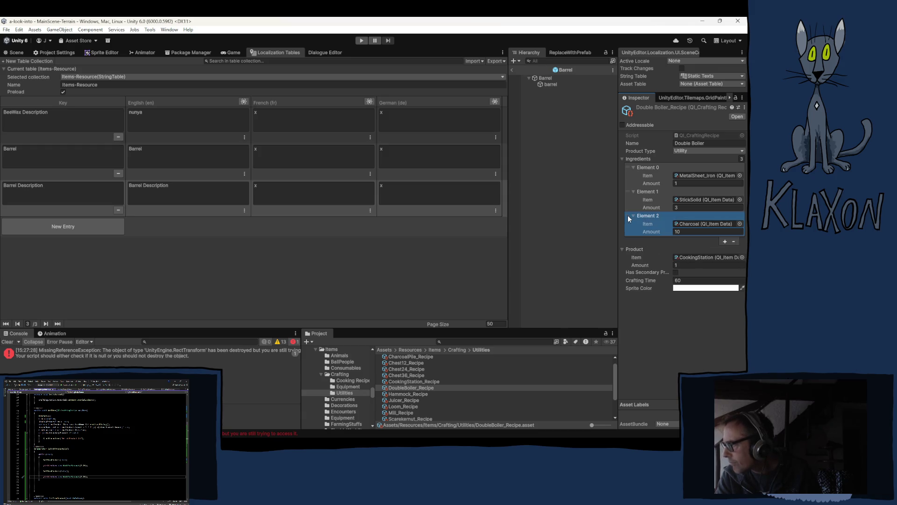
pyautogui.click(734, 241)
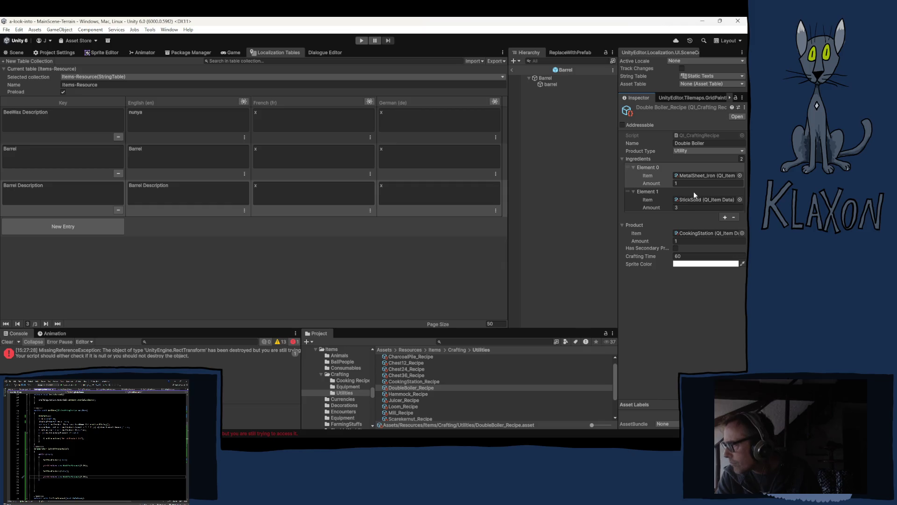
# Make 10 Plank the second ingredient and 2 MetalSheet_Iron the first
pyautogui.click(695, 199)
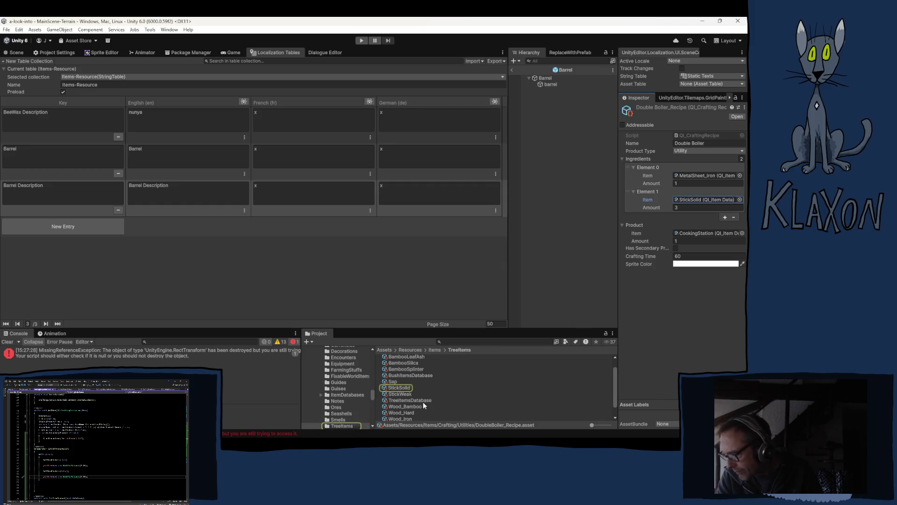
pyautogui.scroll(-1, 423, 405)
pyautogui.scroll(2, 427, 388)
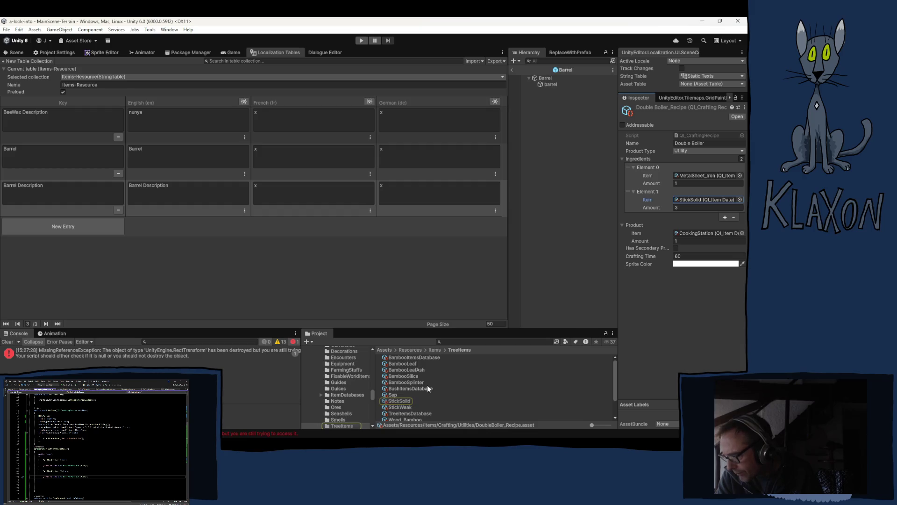
pyautogui.scroll(-2, 345, 390)
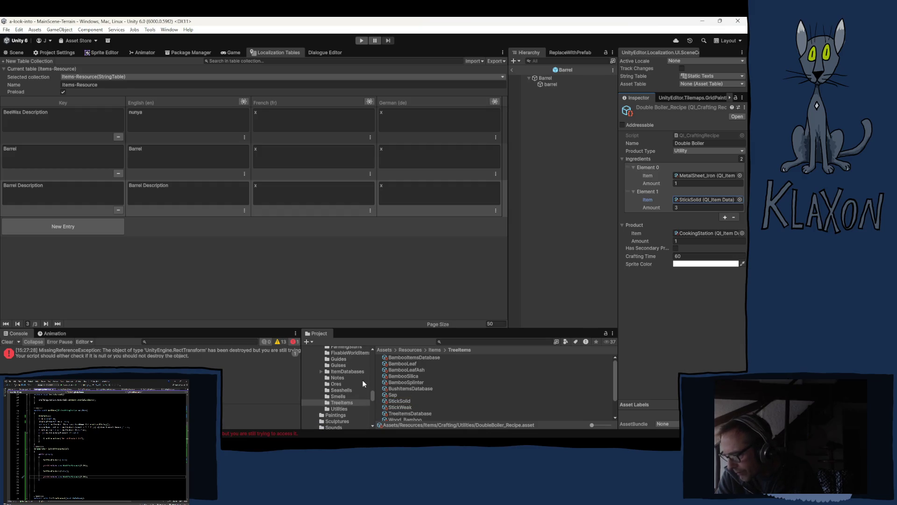
pyautogui.scroll(4, 346, 388)
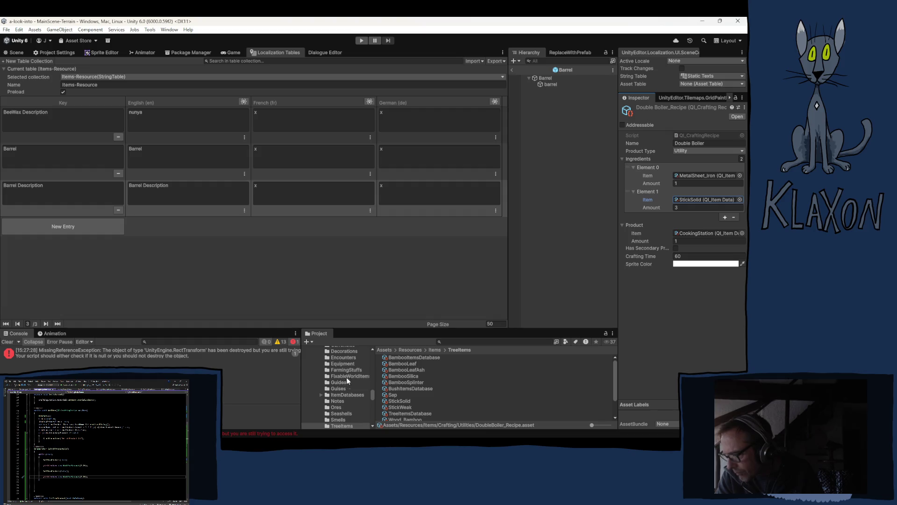
pyautogui.scroll(4, 342, 370)
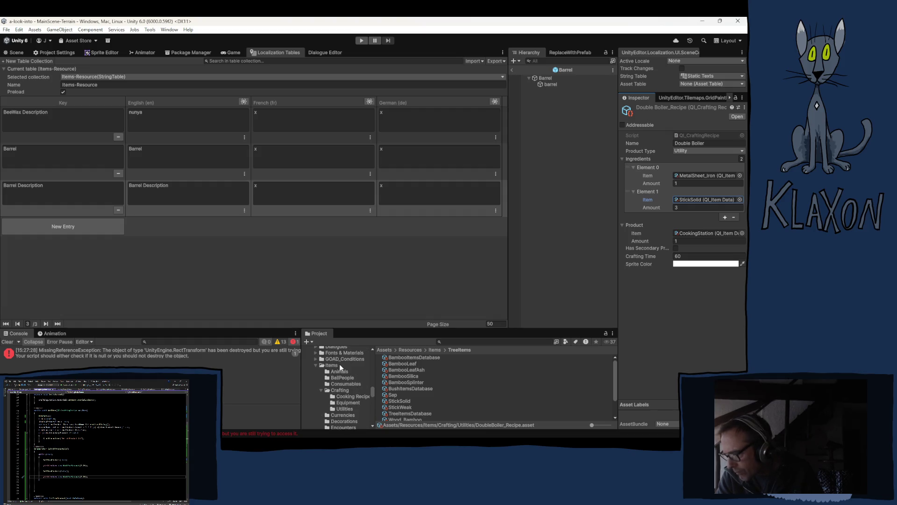
pyautogui.click(336, 366)
pyautogui.scroll(-10, 441, 384)
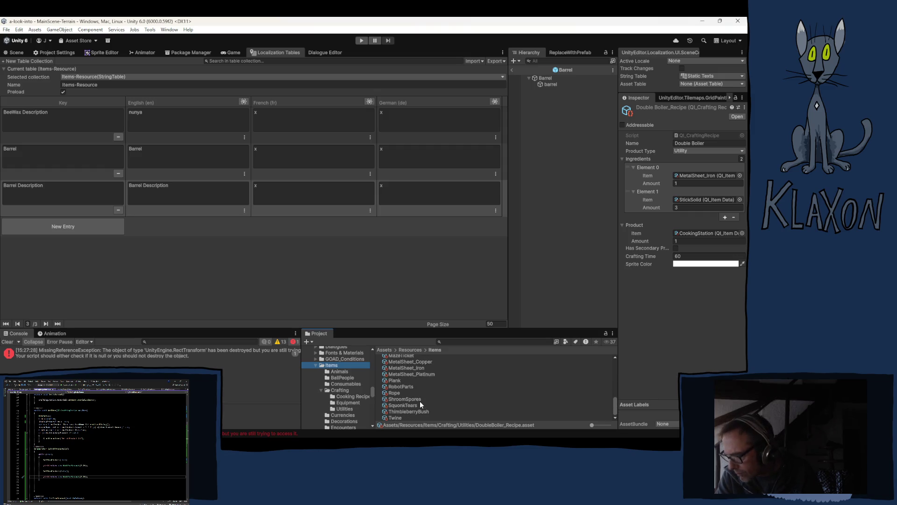
pyautogui.moveTo(392, 383)
pyautogui.mouseDown()
pyautogui.moveTo(452, 366)
pyautogui.moveTo(691, 238)
pyautogui.moveTo(693, 200)
pyautogui.mouseUp()
pyautogui.click(683, 207)
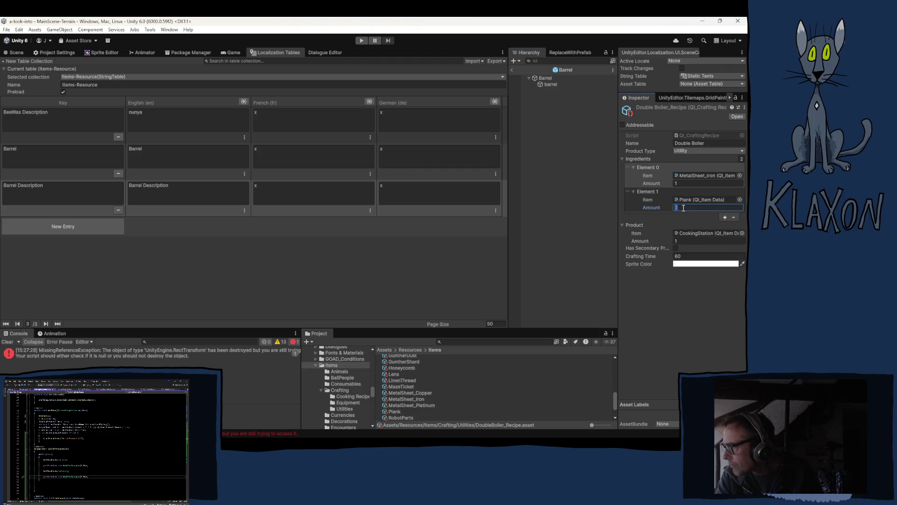
pyautogui.write('10')
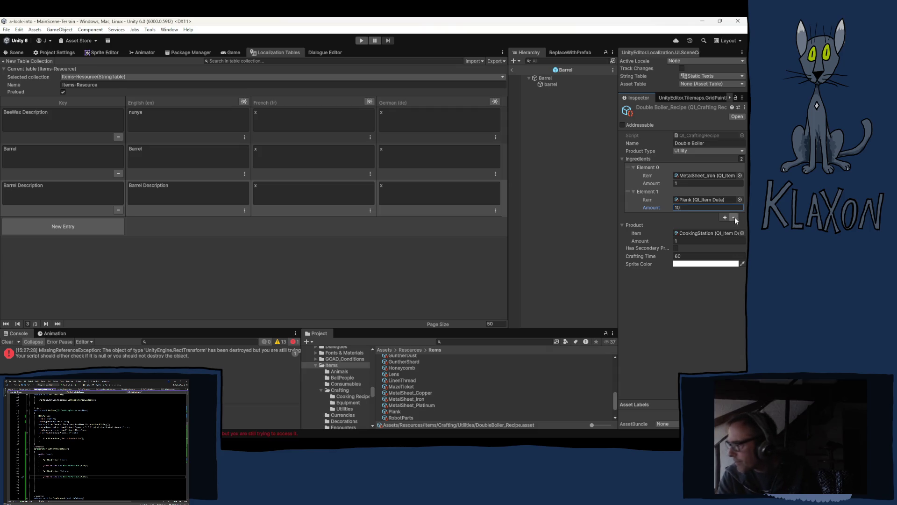
pyautogui.click(692, 183)
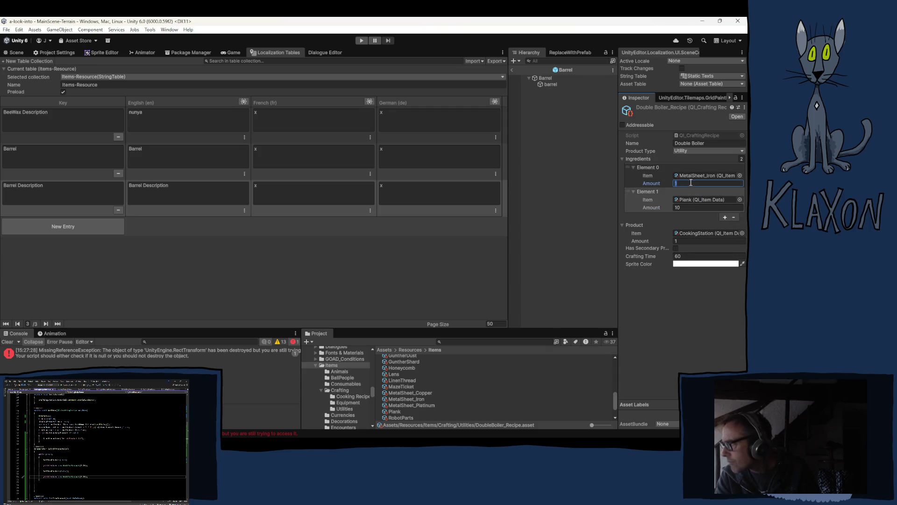
pyautogui.write('2')
pyautogui.press('Return')
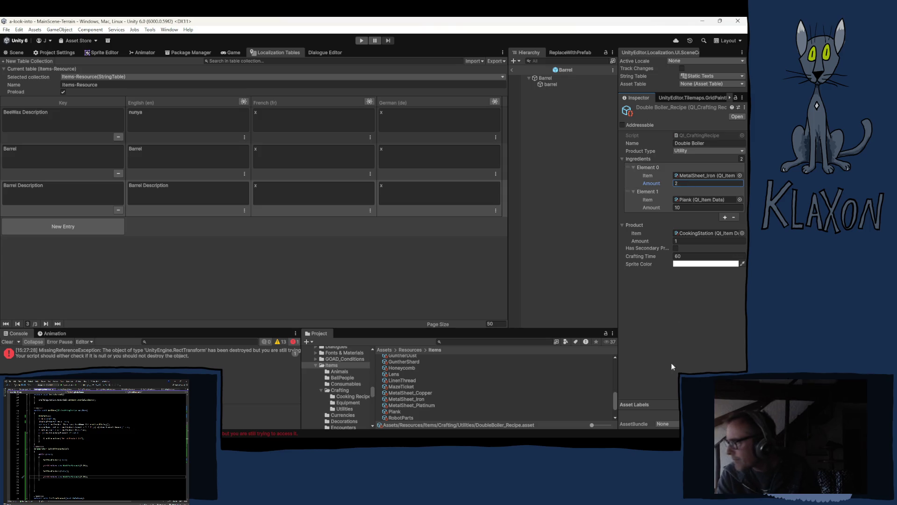
# Set the product to DoubleBoiler and the crafting time to 75
pyautogui.click(699, 232)
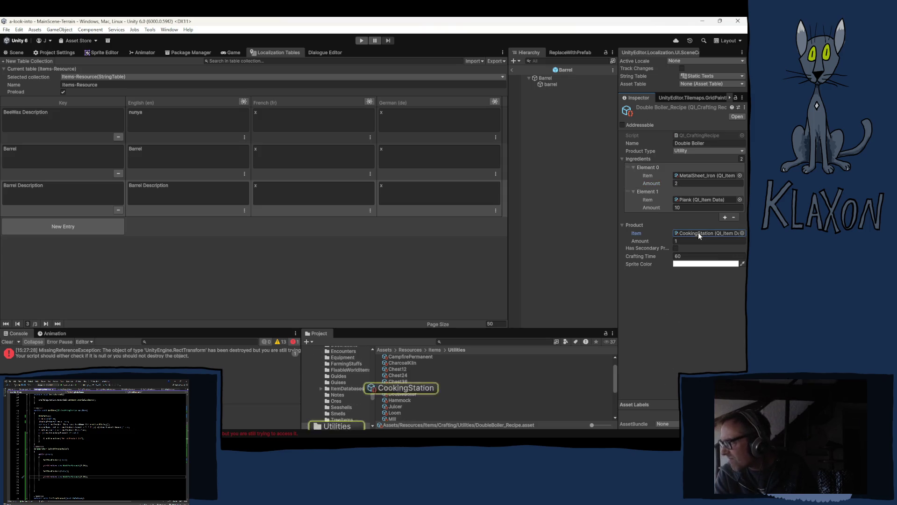
pyautogui.moveTo(405, 393); pyautogui.dragTo(699, 234)
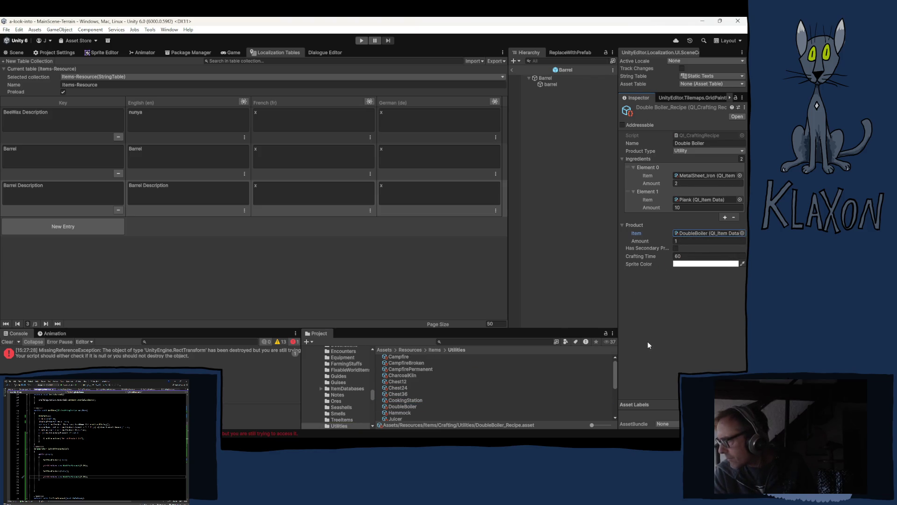
pyautogui.click(677, 256)
pyautogui.write('75')
pyautogui.click(663, 351)
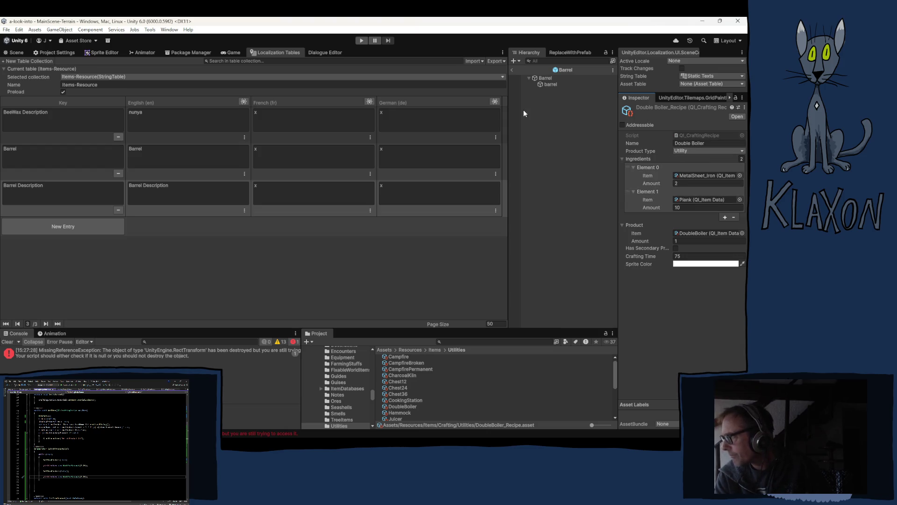
# Open the Barrel item data asset in the Inspector
pyautogui.click(548, 79)
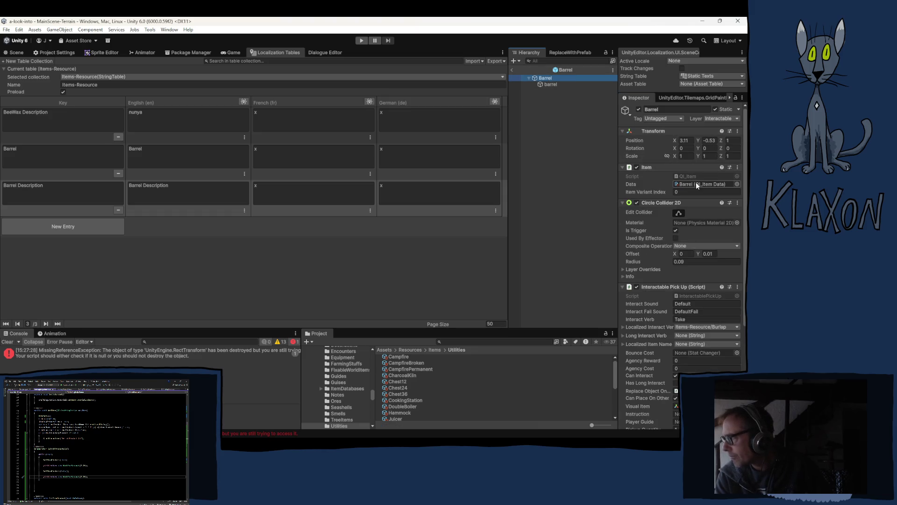
pyautogui.click(696, 182)
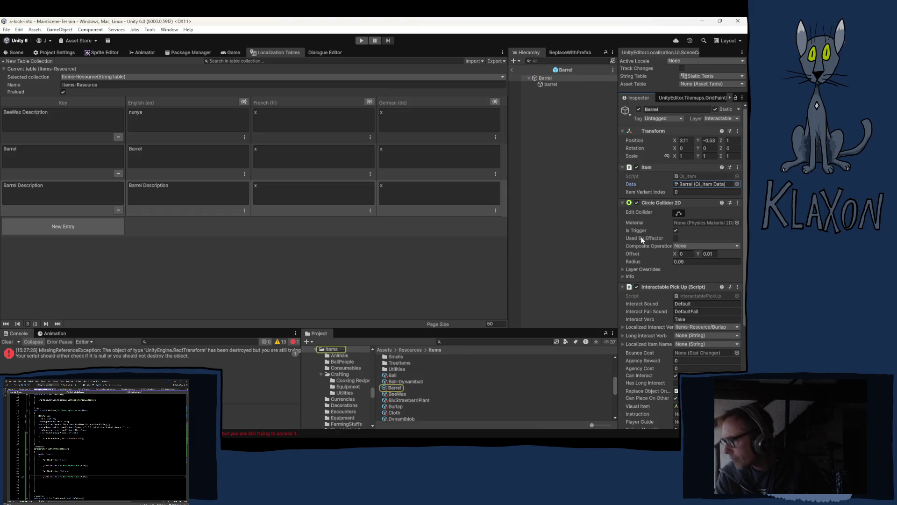
pyautogui.click(396, 388)
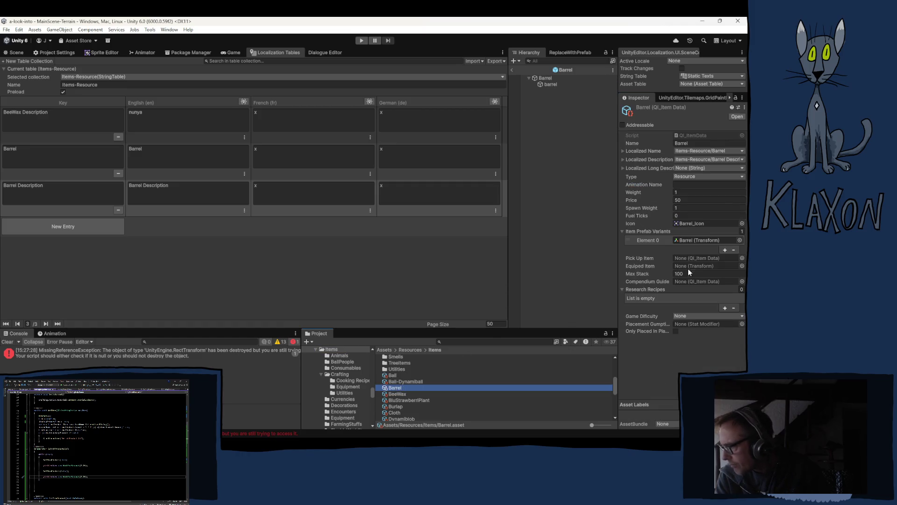
# Add a Barrel research recipe entry using DoubleBoiler_Recipe with value 1
pyautogui.click(724, 308)
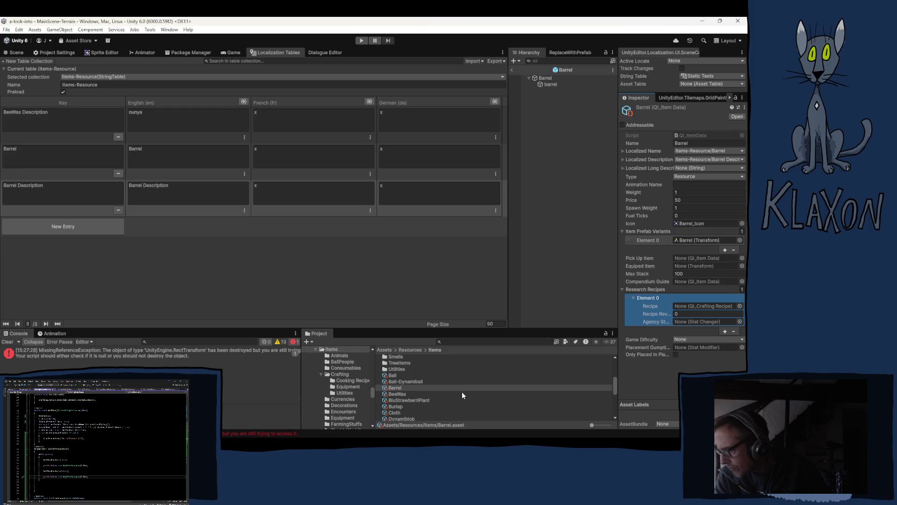
pyautogui.scroll(5, 399, 372)
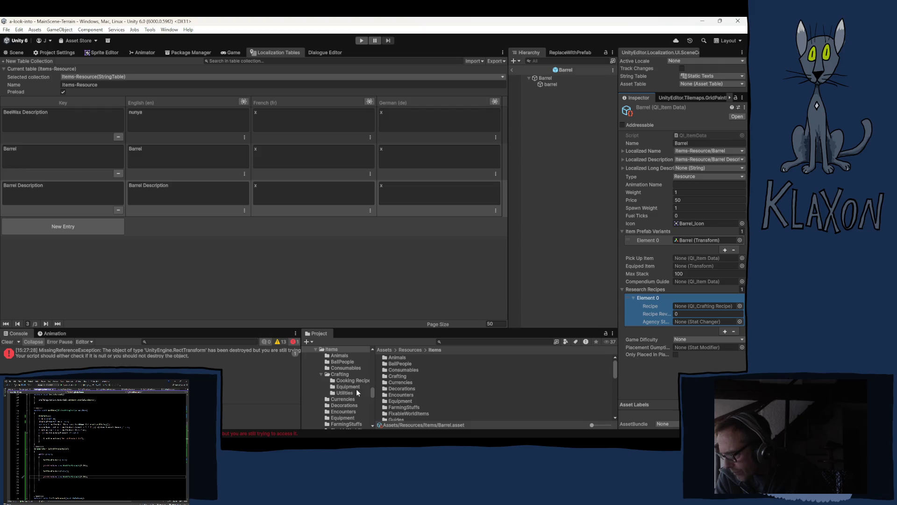
pyautogui.click(345, 393)
pyautogui.moveTo(401, 394)
pyautogui.mouseDown()
pyautogui.moveTo(576, 361)
pyautogui.moveTo(719, 293)
pyautogui.moveTo(684, 308)
pyautogui.mouseUp()
pyautogui.click(686, 312)
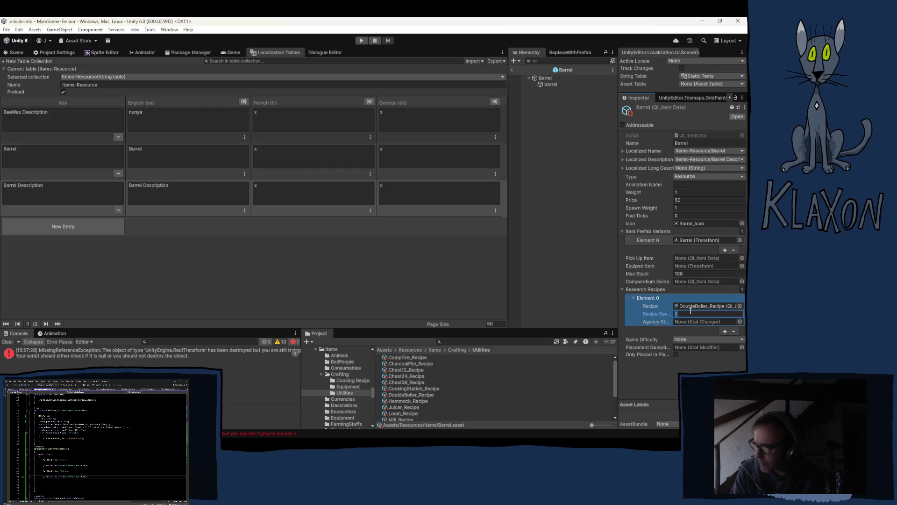
pyautogui.write('10')
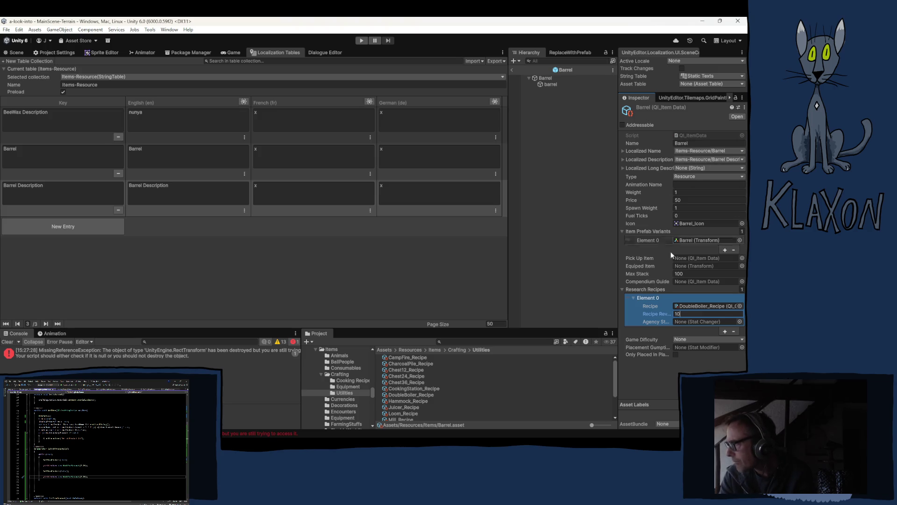
pyautogui.write('1')
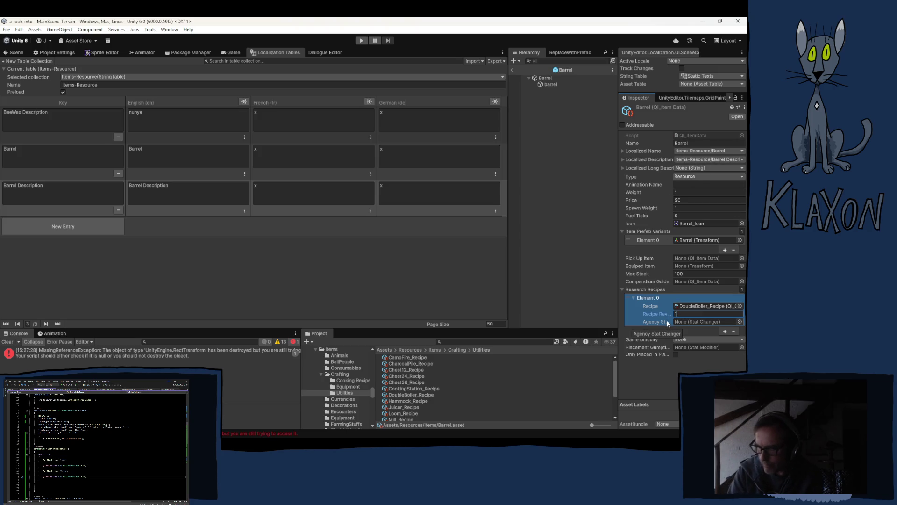
pyautogui.click(671, 369)
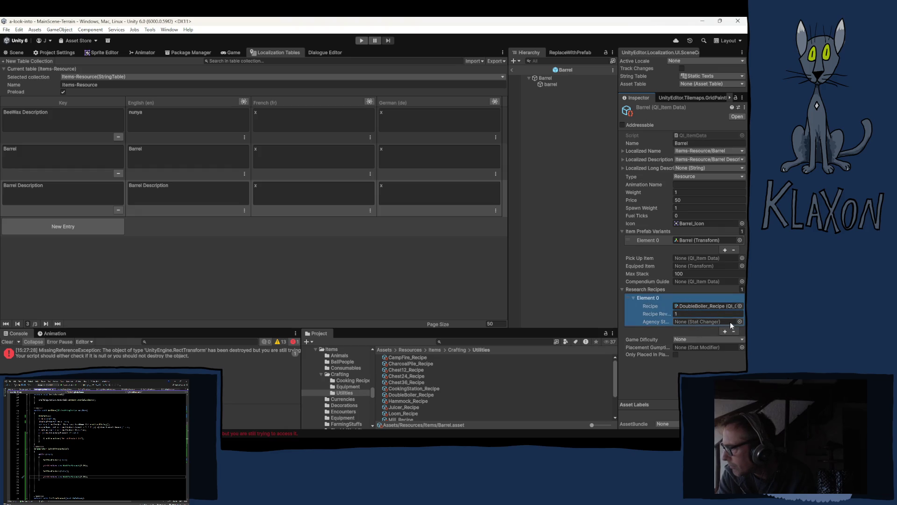
# Check the research entry, then open the DoubleBoiler_Recipe asset
pyautogui.click(693, 313)
pyautogui.click(695, 305)
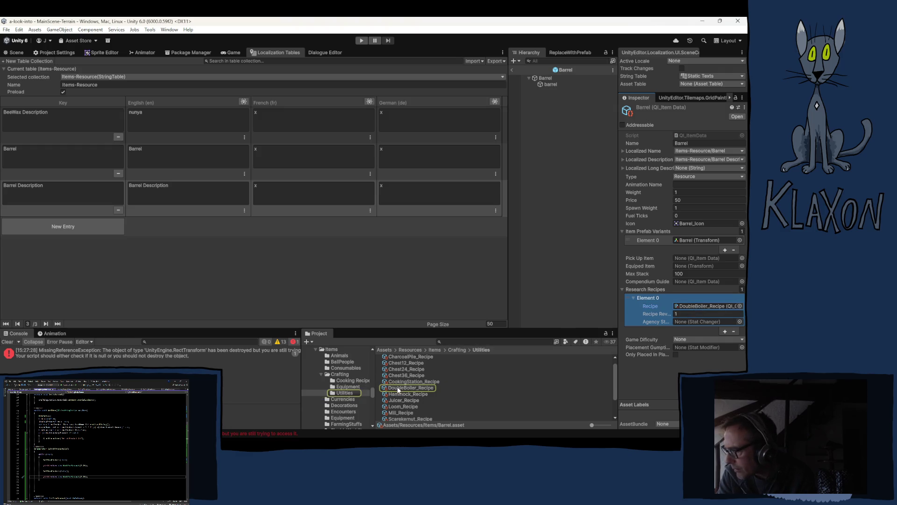
pyautogui.click(398, 388)
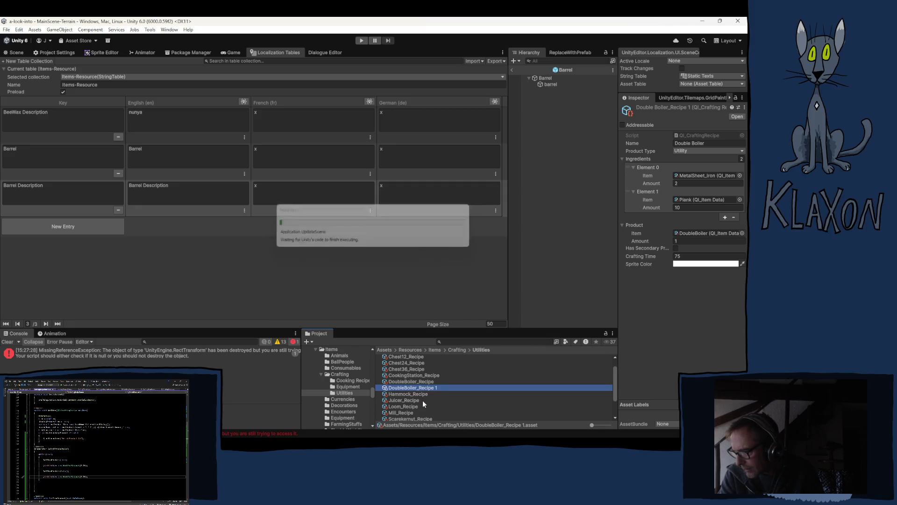
# Rename the duplicated Double Boiler recipe to Barrel_Recipe
pyautogui.click(416, 389)
pyautogui.moveTo(416, 389); pyautogui.dragTo(382, 394)
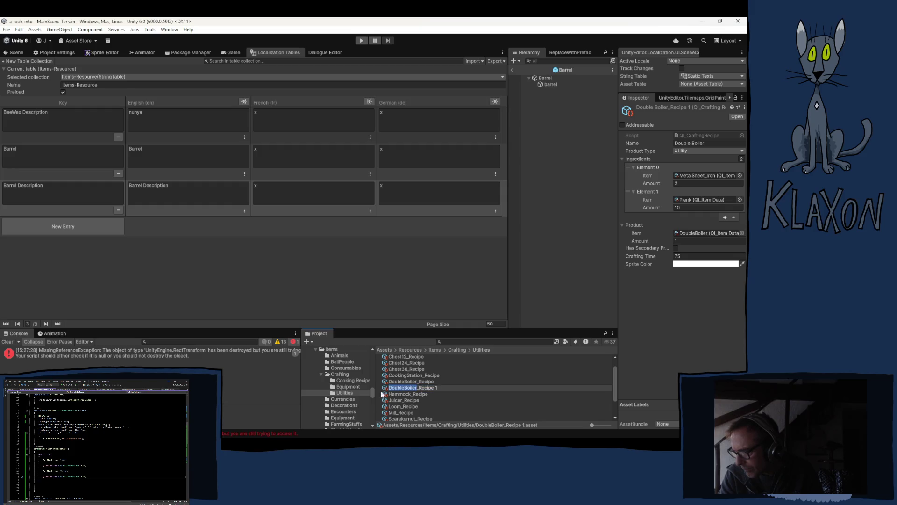
pyautogui.write('Barre')
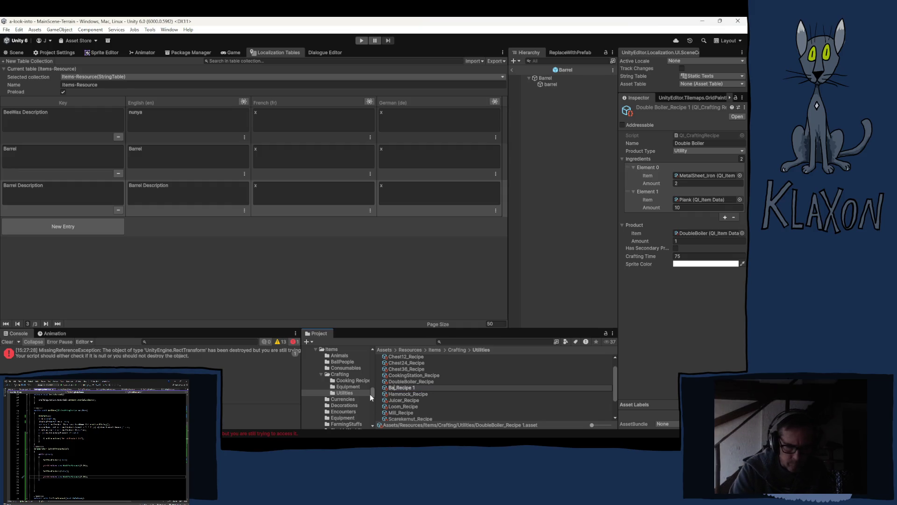
pyautogui.write('l')
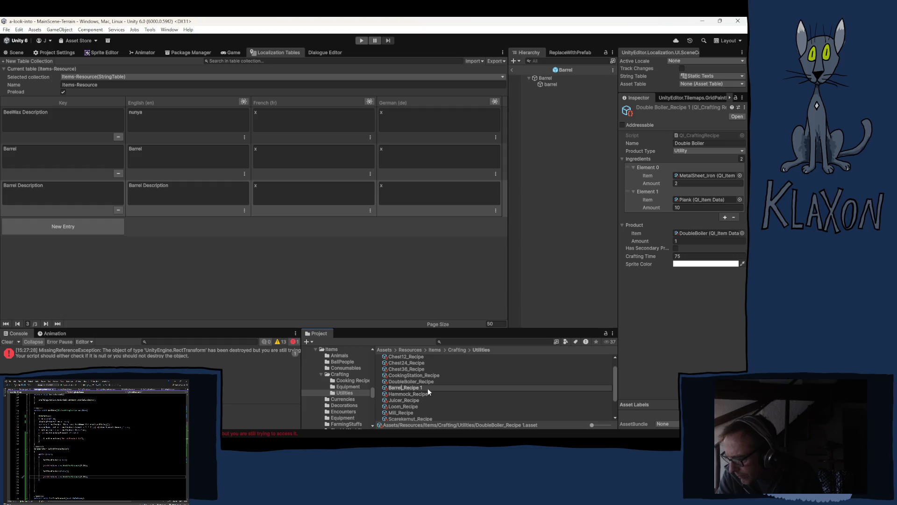
pyautogui.press('BackSpace')
pyautogui.press('BackSpace')
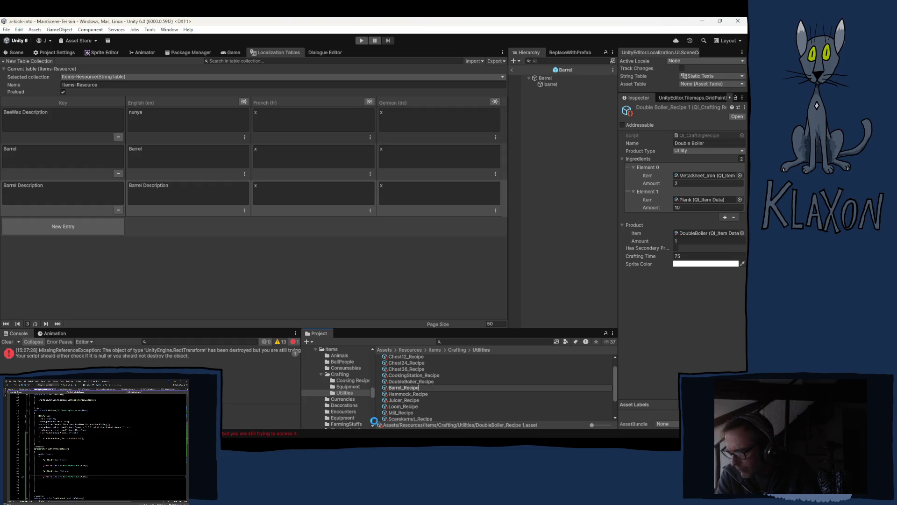
pyautogui.press('Return')
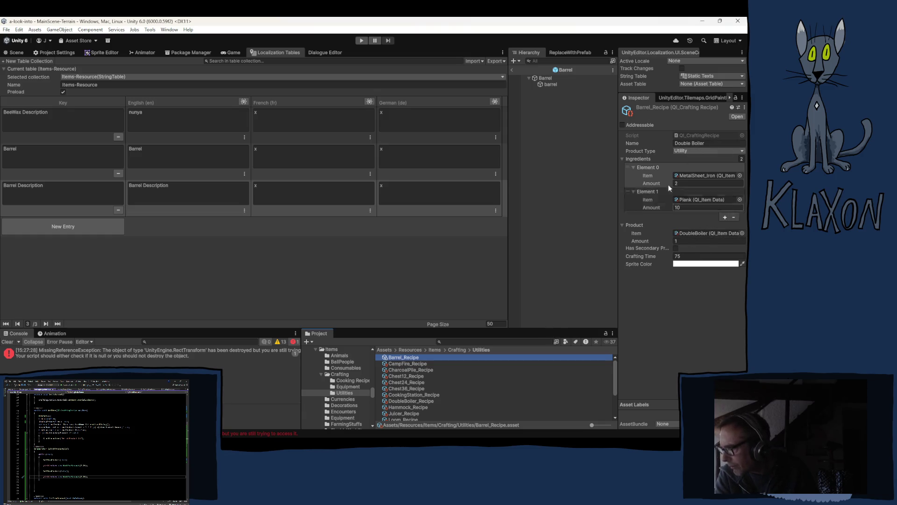
# Name the recipe Barrel and set its product to the Barrel item
pyautogui.click(704, 142)
pyautogui.write('Barrel')
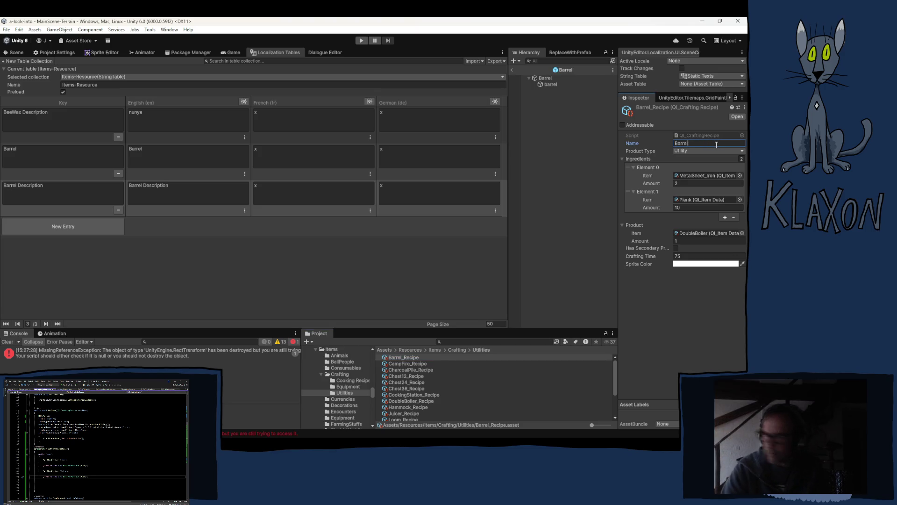
pyautogui.click(686, 232)
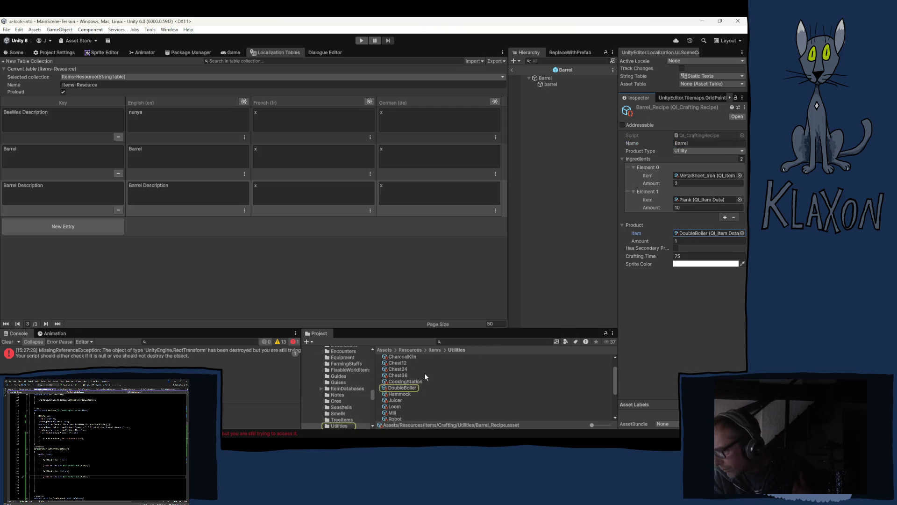
pyautogui.scroll(6, 344, 379)
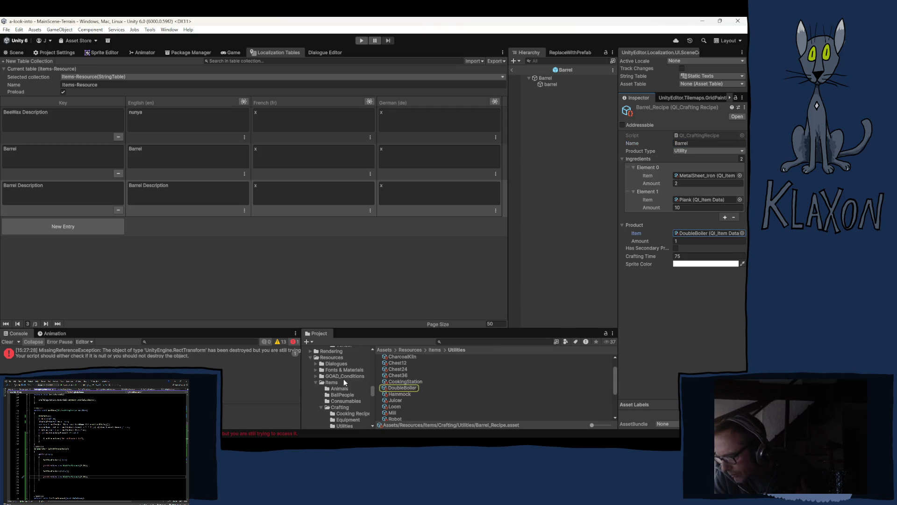
pyautogui.click(331, 382)
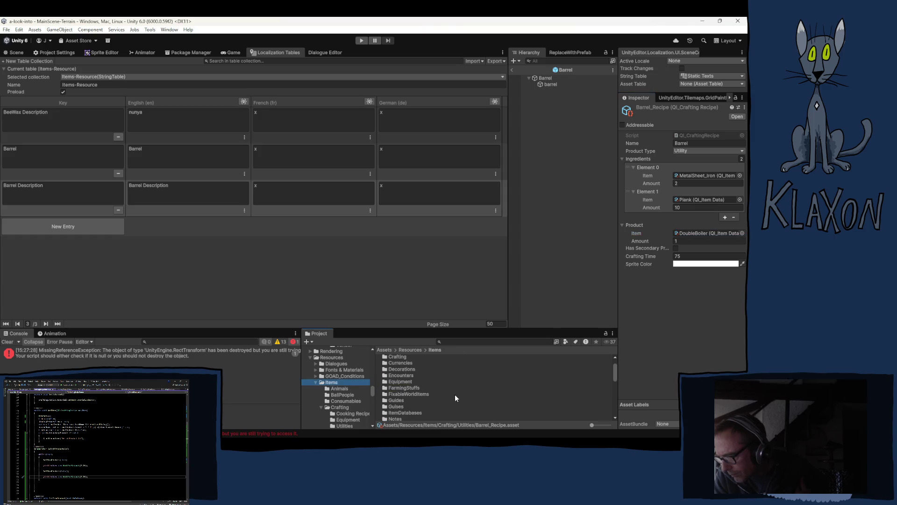
pyautogui.scroll(2, 407, 367)
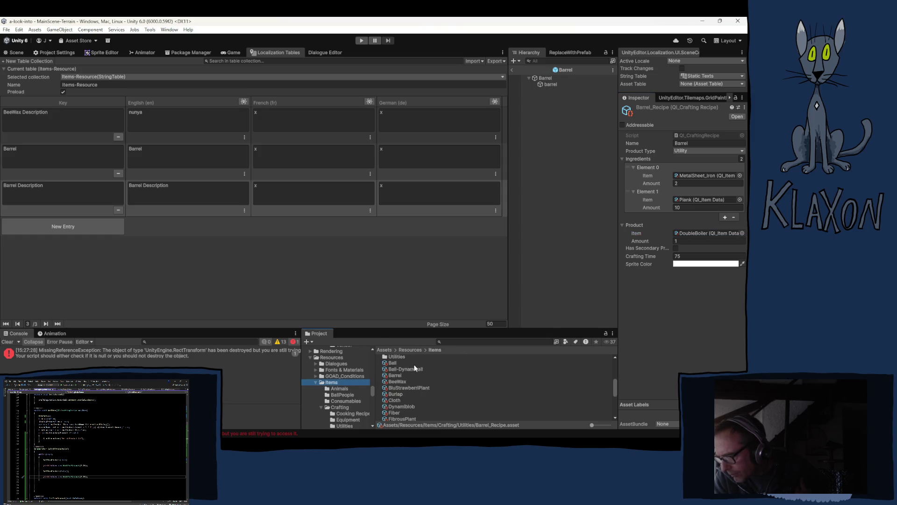
pyautogui.moveTo(396, 375)
pyautogui.mouseDown()
pyautogui.moveTo(701, 231)
pyautogui.moveTo(683, 240)
pyautogui.mouseUp()
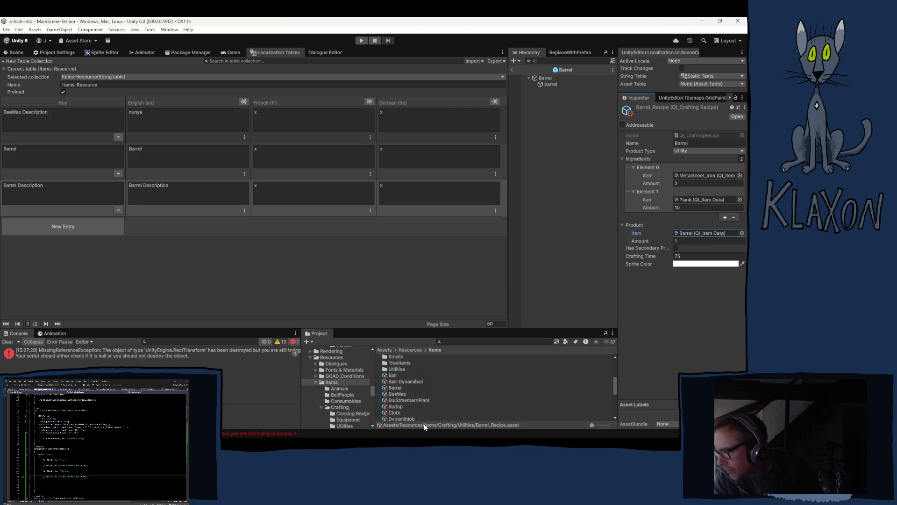
# Return to the Utilities crafting recipes and open the Double Boiler recipe
pyautogui.scroll(-2, 346, 409)
pyautogui.click(343, 402)
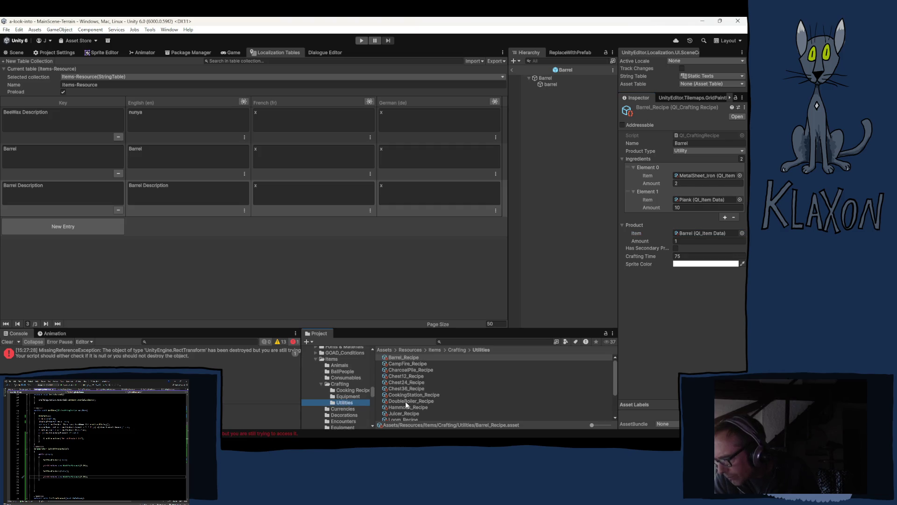
pyautogui.click(397, 400)
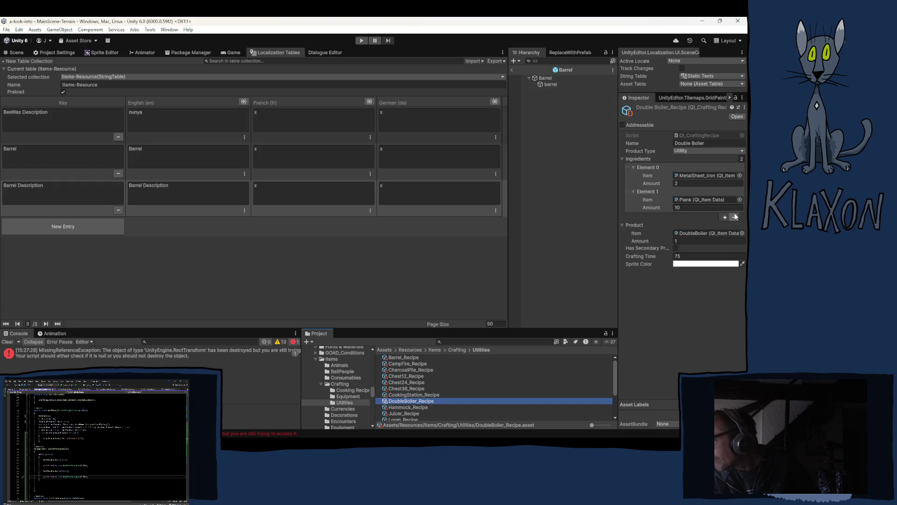
# Set the first ingredient amount to 1 and replace Plank with Barrel
pyautogui.click(678, 206)
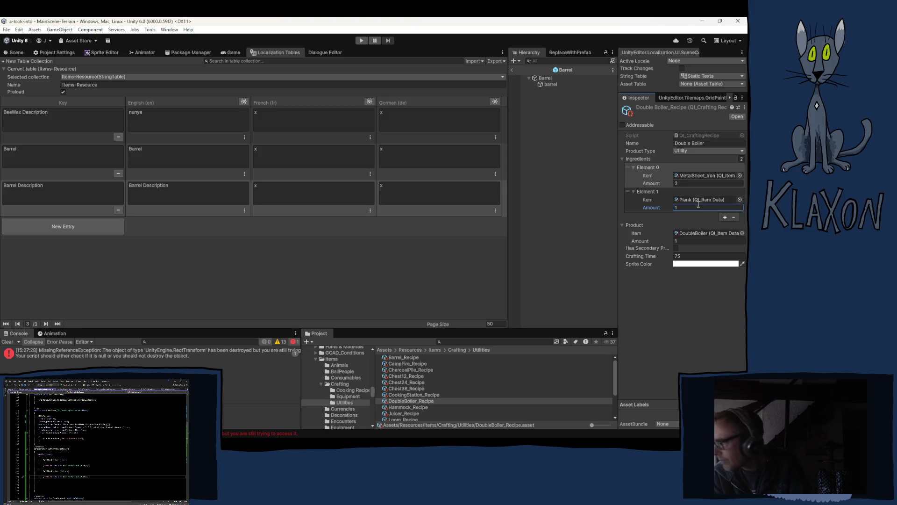
pyautogui.click(683, 183)
pyautogui.write('1')
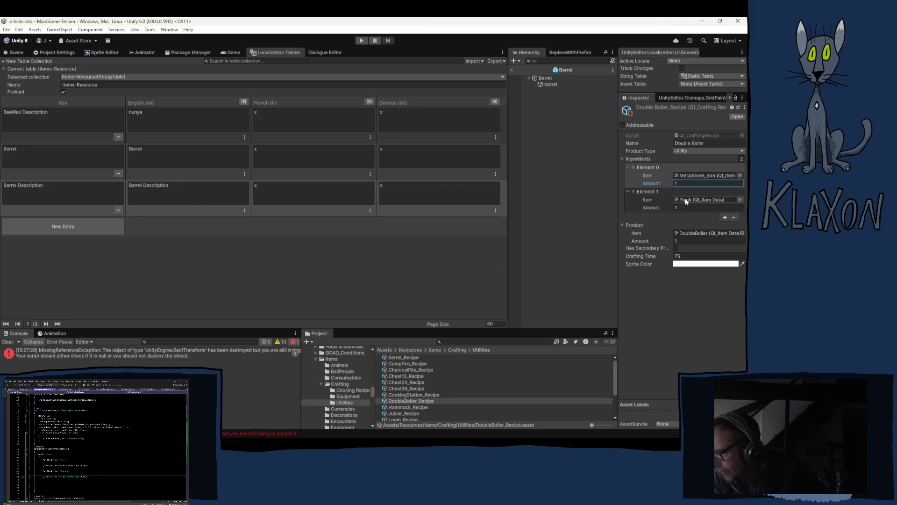
pyautogui.click(686, 200)
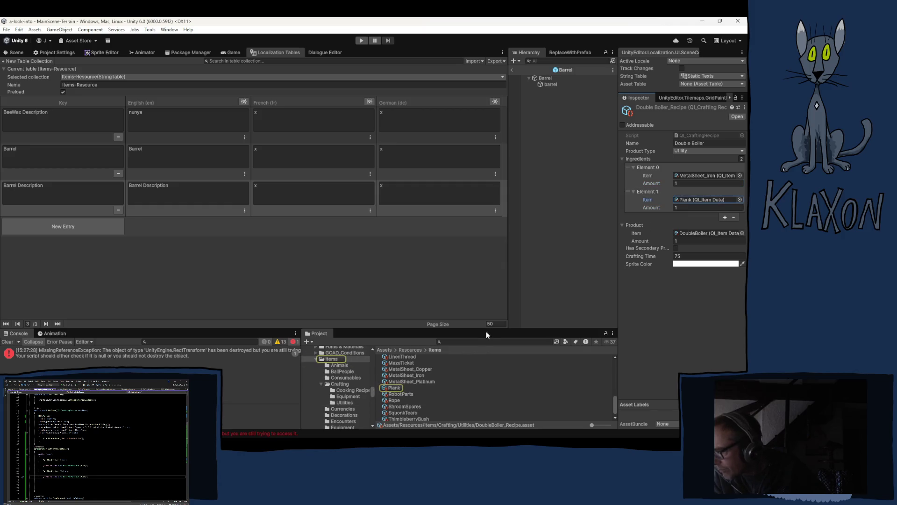
pyautogui.scroll(5, 413, 398)
pyautogui.click(392, 363)
pyautogui.moveTo(393, 364); pyautogui.dragTo(703, 200)
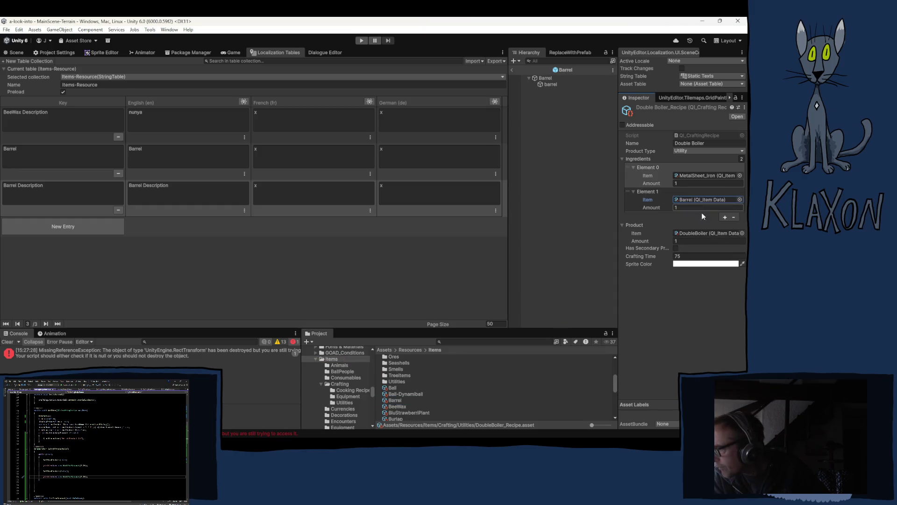
# Add a third ingredient and set it to Campfire from Items/Utilities
pyautogui.click(724, 218)
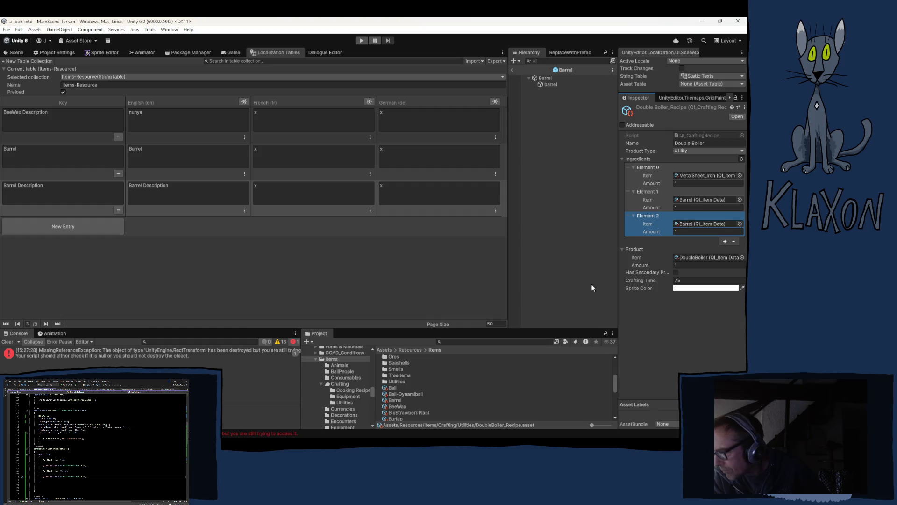
pyautogui.scroll(-2, 413, 400)
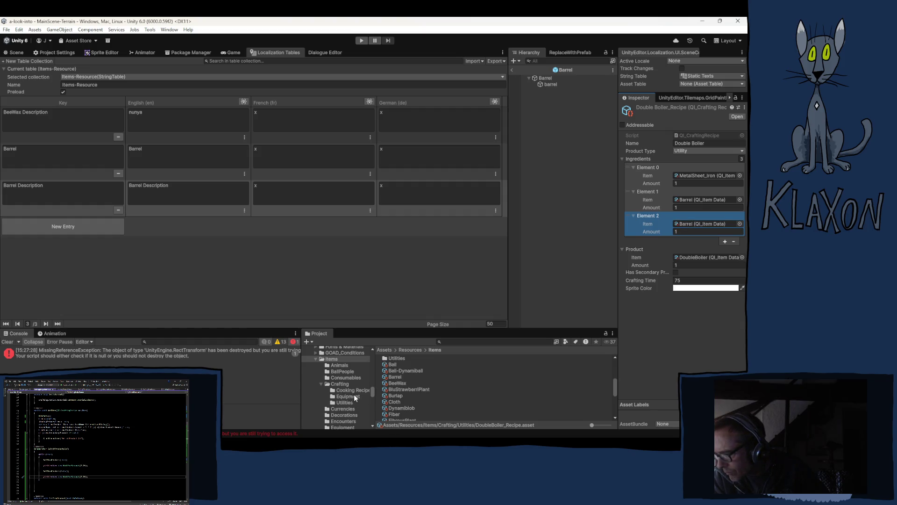
pyautogui.scroll(-2, 350, 405)
pyautogui.scroll(-4, 351, 406)
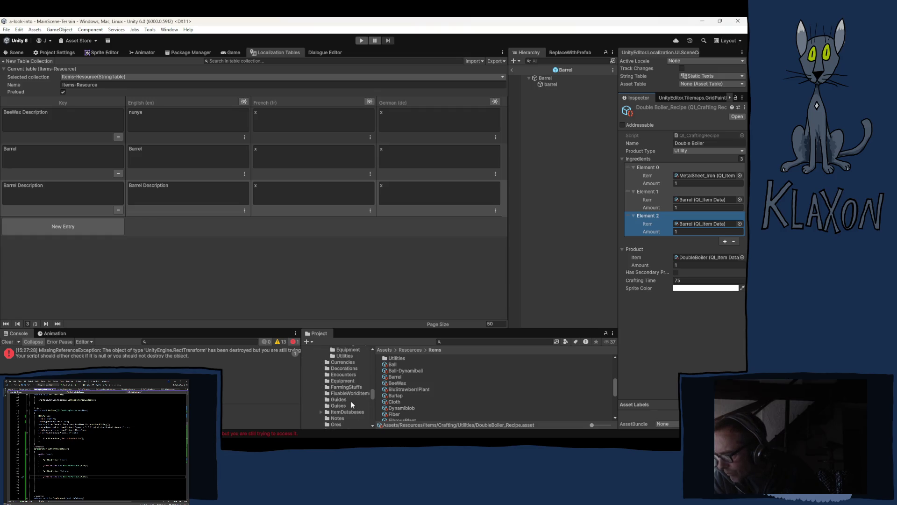
pyautogui.click(344, 402)
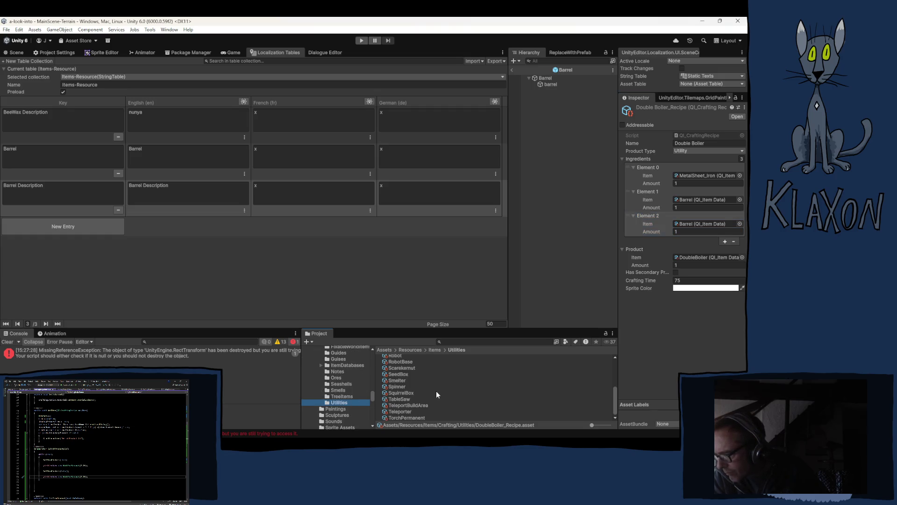
pyautogui.scroll(5, 425, 393)
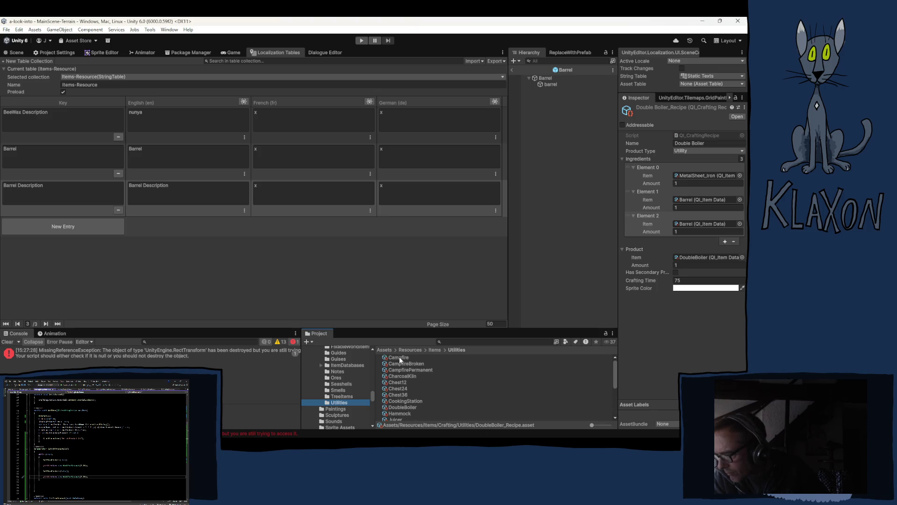
pyautogui.click(690, 228)
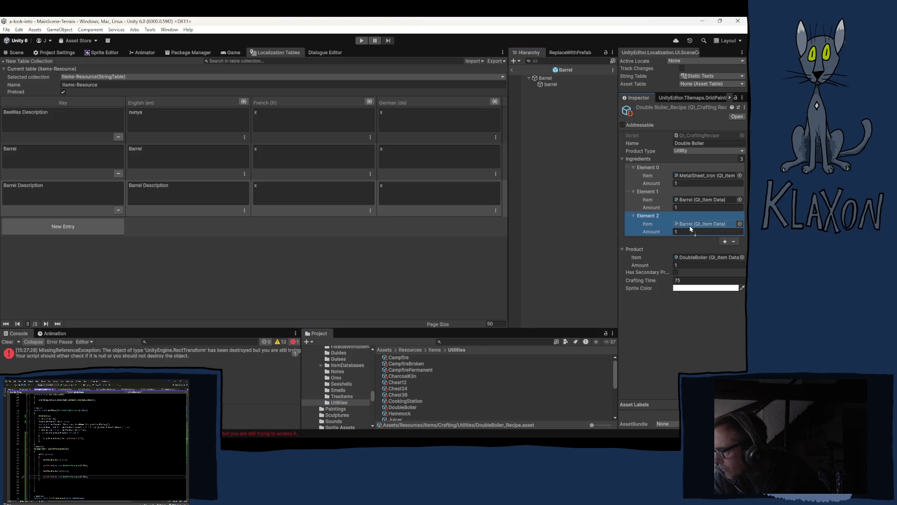
pyautogui.moveTo(398, 357); pyautogui.dragTo(703, 224)
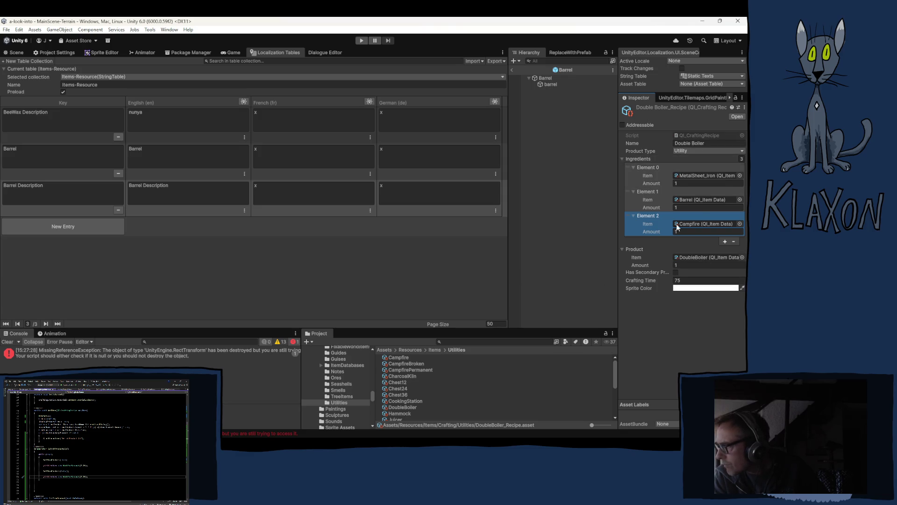
# Open Barrel_Recipe from Crafting/Utilities and select its crafting time field
pyautogui.click(694, 198)
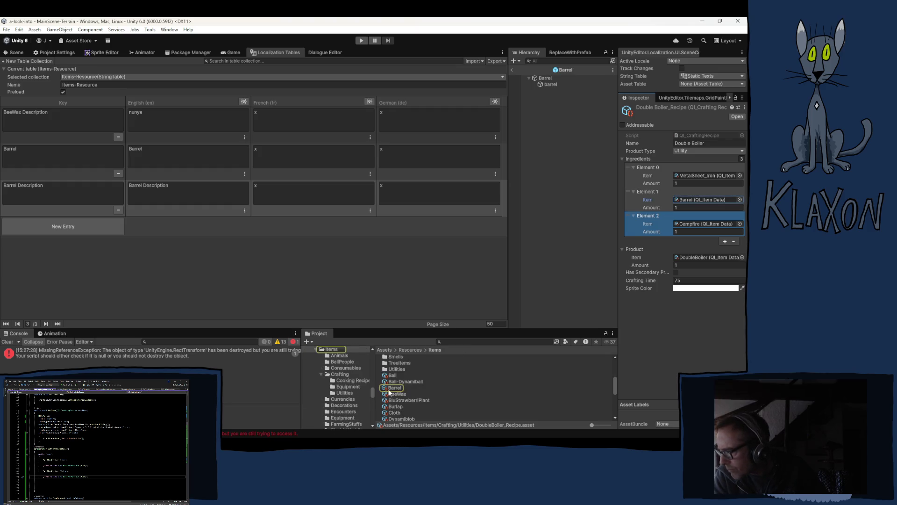
pyautogui.scroll(3, 348, 401)
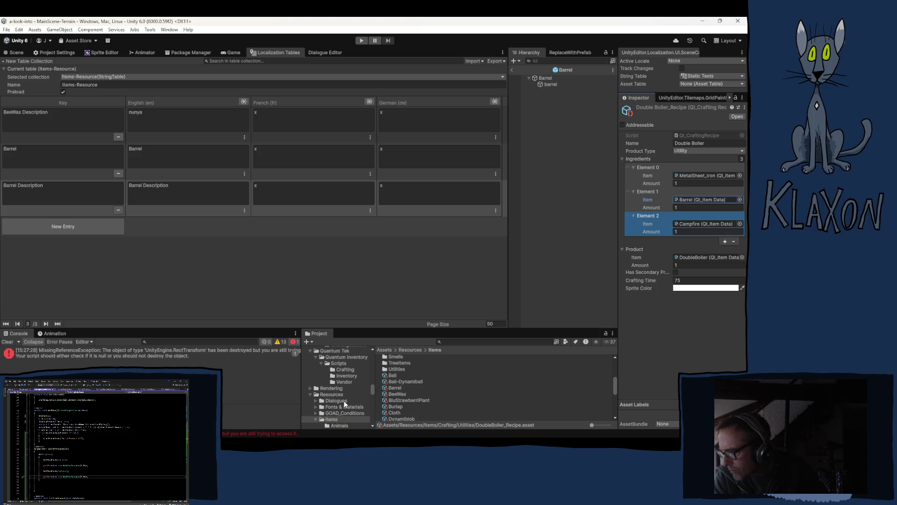
pyautogui.scroll(-2, 344, 403)
pyautogui.click(346, 415)
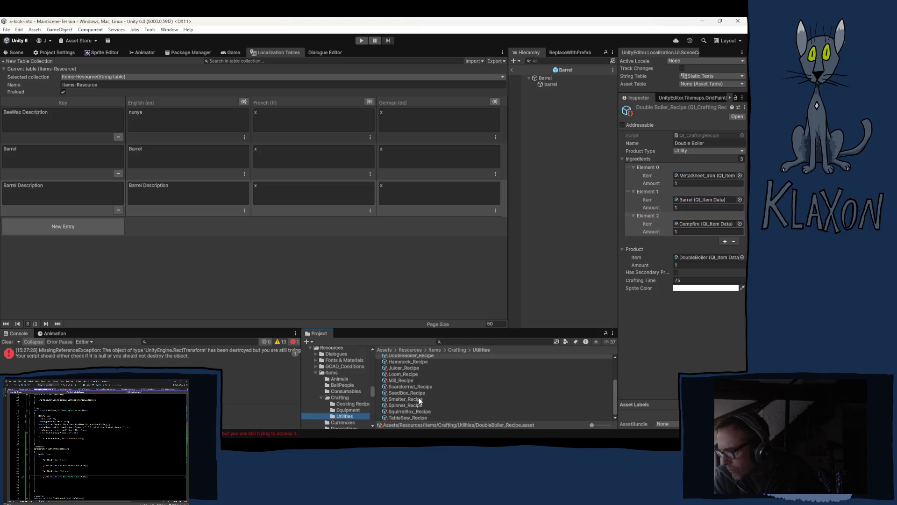
pyautogui.click(402, 357)
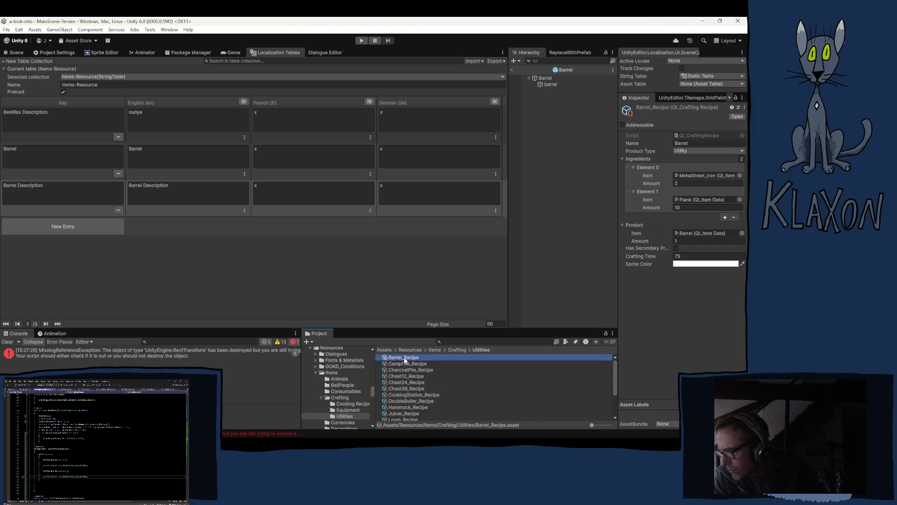
pyautogui.click(685, 255)
pyautogui.write('60')
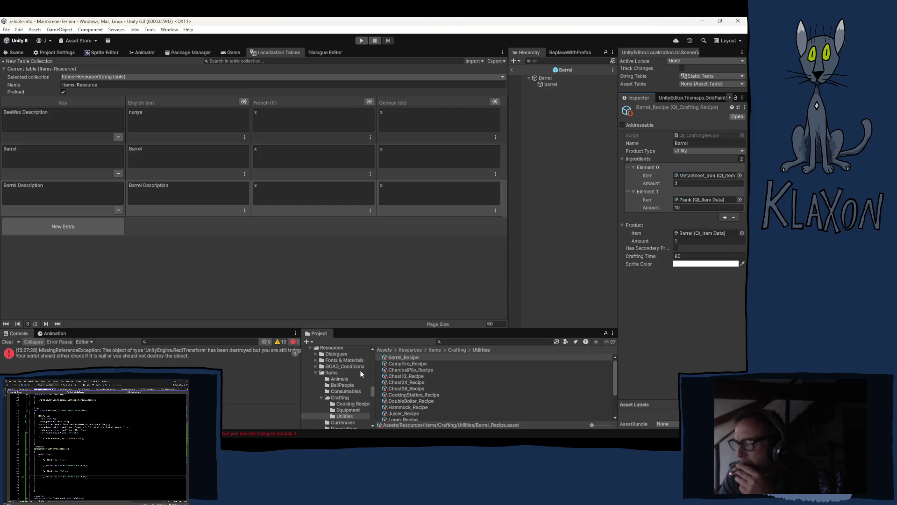
# Return to the Items folder in the Project window
pyautogui.click(333, 373)
pyautogui.scroll(-10, 421, 396)
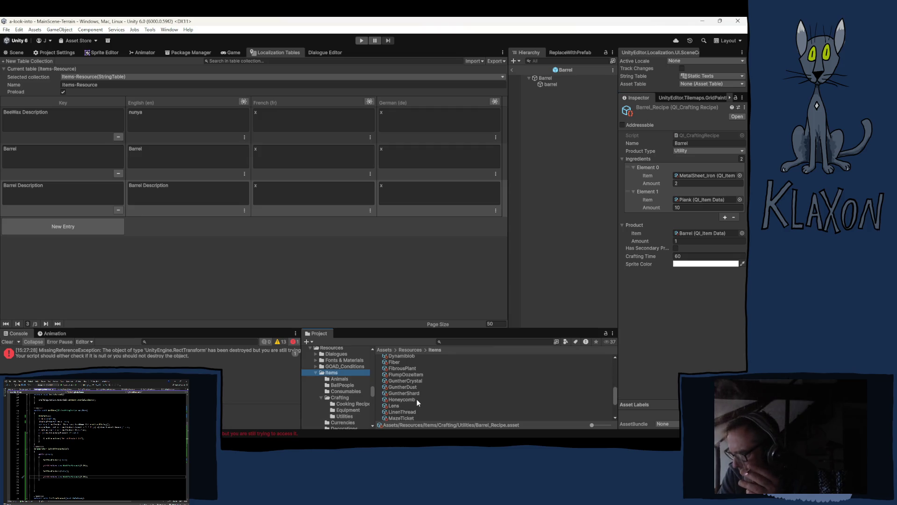
# Add a research recipe entry with value 10 to the Plank item
pyautogui.click(396, 380)
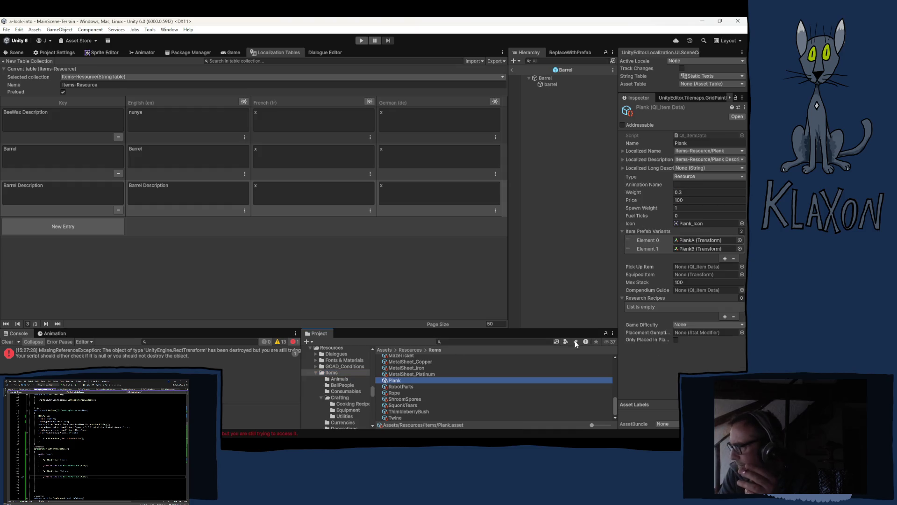
pyautogui.click(725, 317)
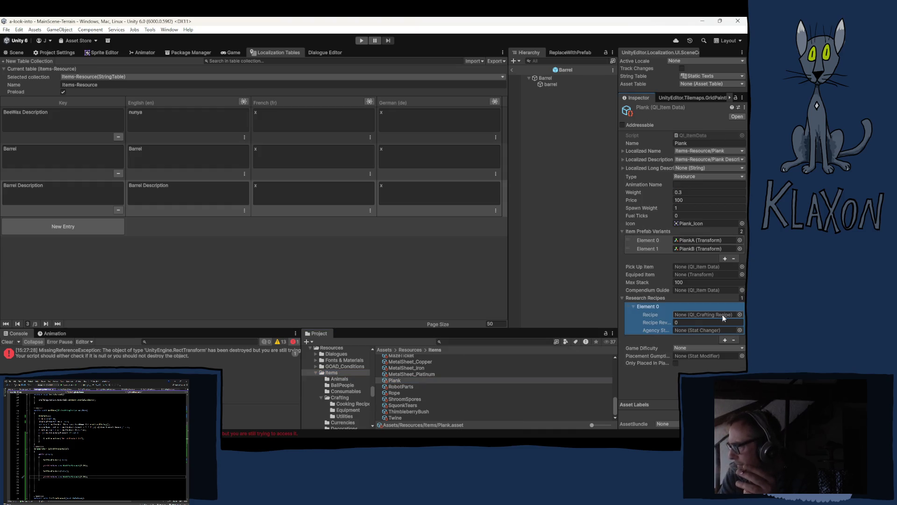
pyautogui.click(689, 322)
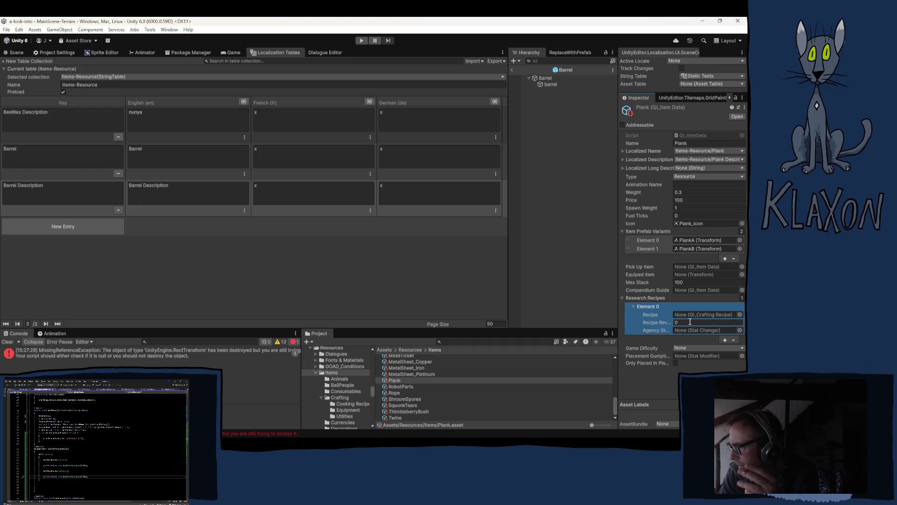
pyautogui.write('10')
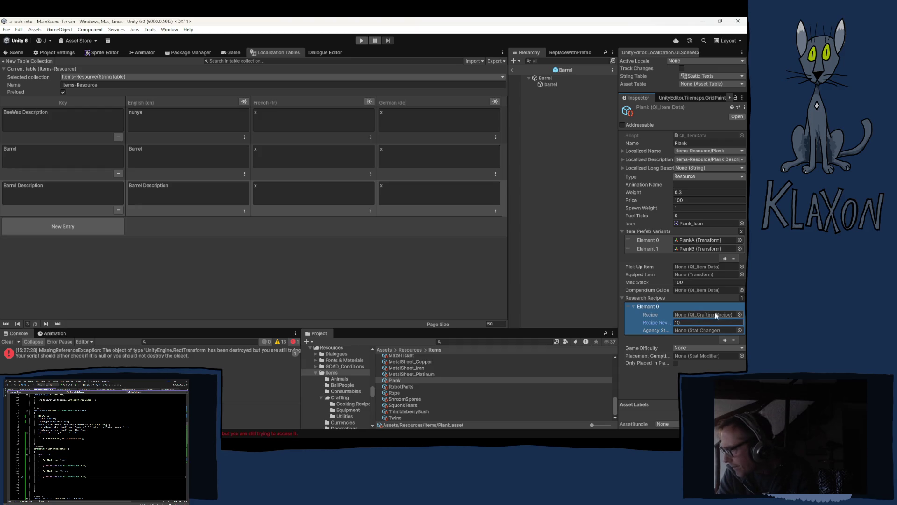
# Assign Barrel_Recipe from Crafting/Utilities to Plank's research entry
pyautogui.scroll(5, 465, 380)
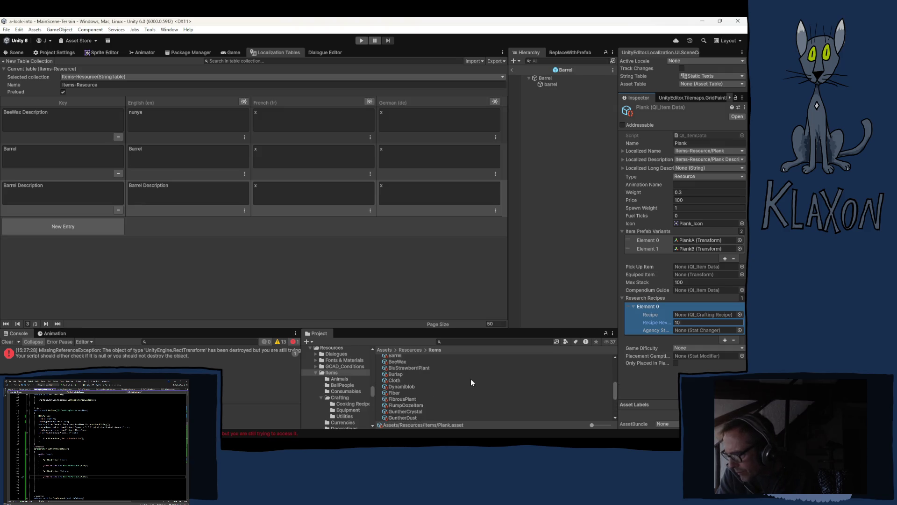
pyautogui.scroll(2, 413, 389)
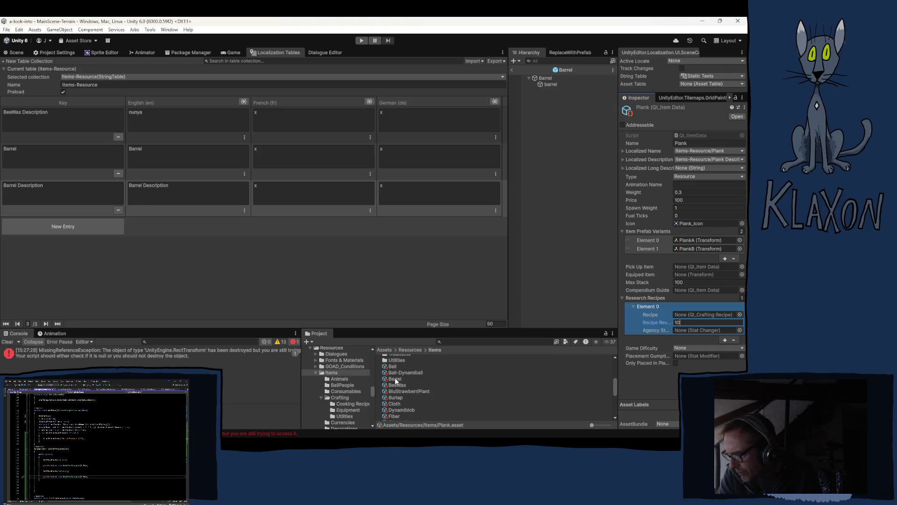
pyautogui.click(352, 416)
pyautogui.scroll(3, 408, 383)
pyautogui.moveTo(404, 358); pyautogui.dragTo(686, 313)
pyautogui.click(652, 385)
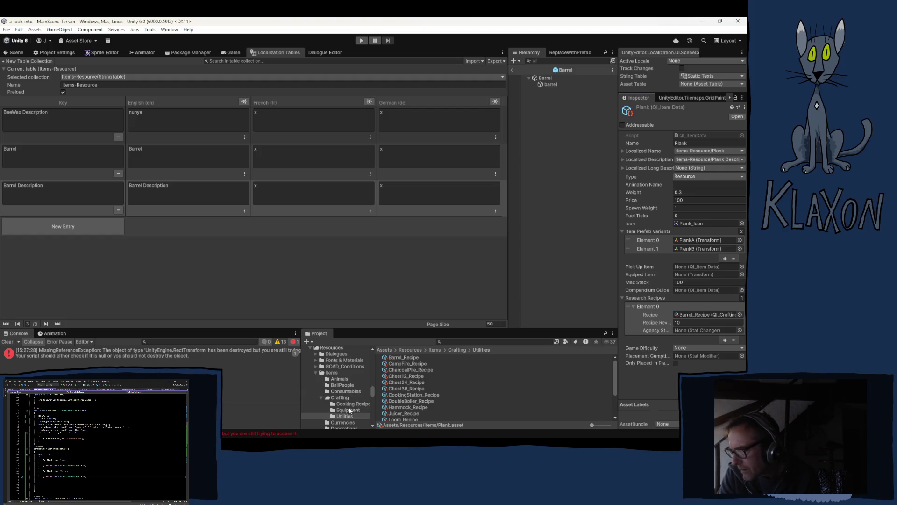
pyautogui.scroll(-4, 348, 406)
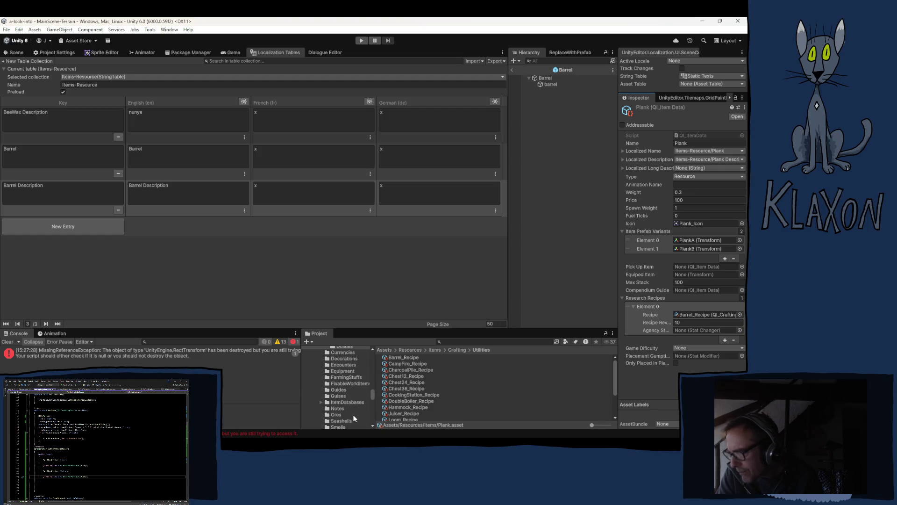
pyautogui.hotkey('ctrl', 'z')
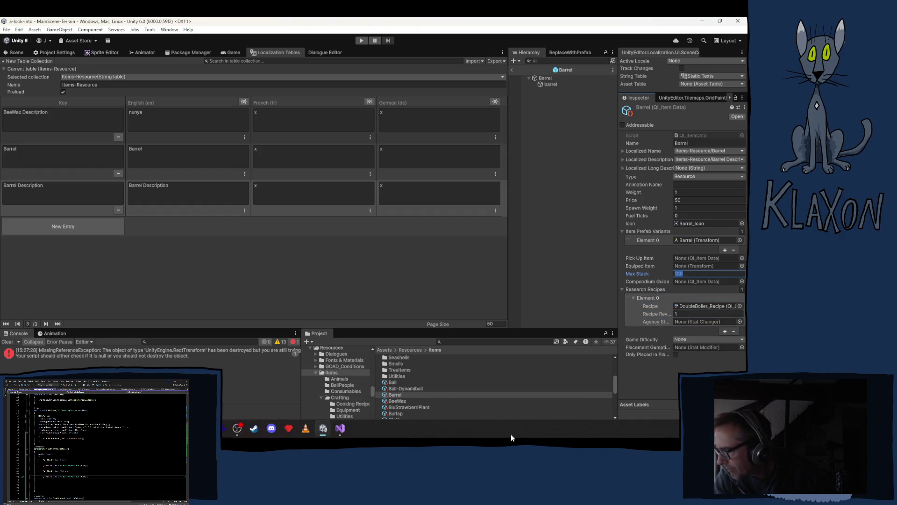
# Collapse the Crafting folder, reselect Plank, and list the Items/Utilities folder
pyautogui.click(320, 396)
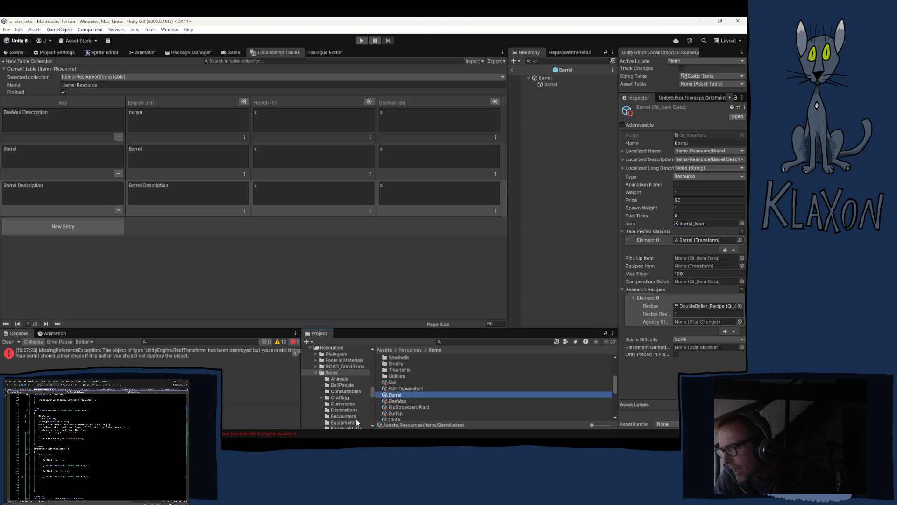
pyautogui.scroll(-3, 436, 404)
pyautogui.scroll(-6, 436, 403)
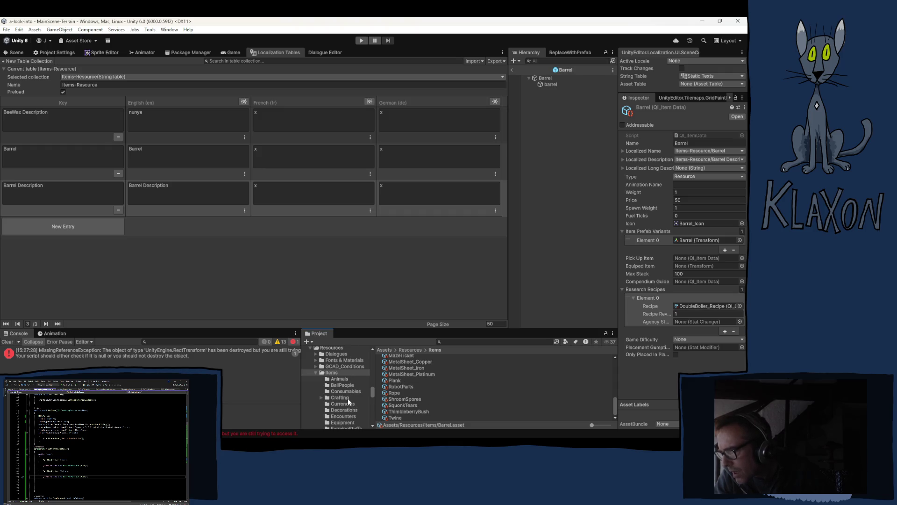
pyautogui.click(394, 381)
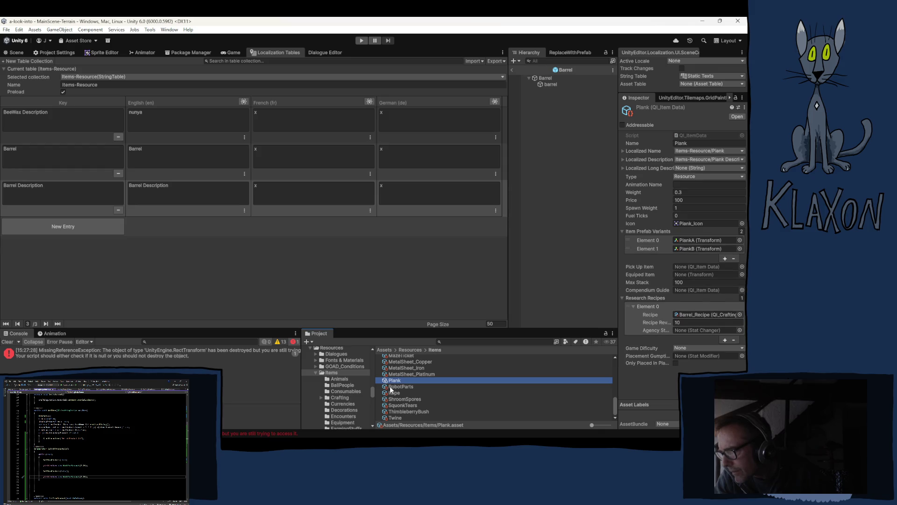
pyautogui.scroll(-5, 352, 385)
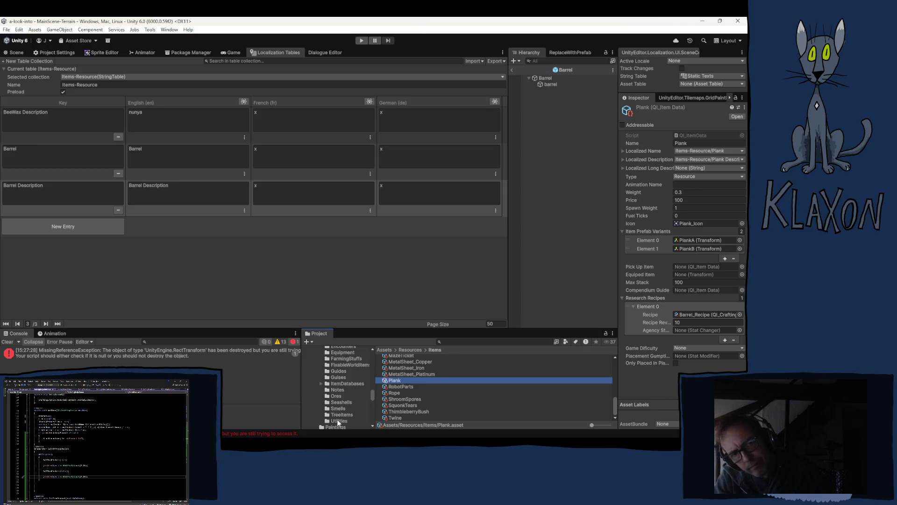
pyautogui.click(338, 421)
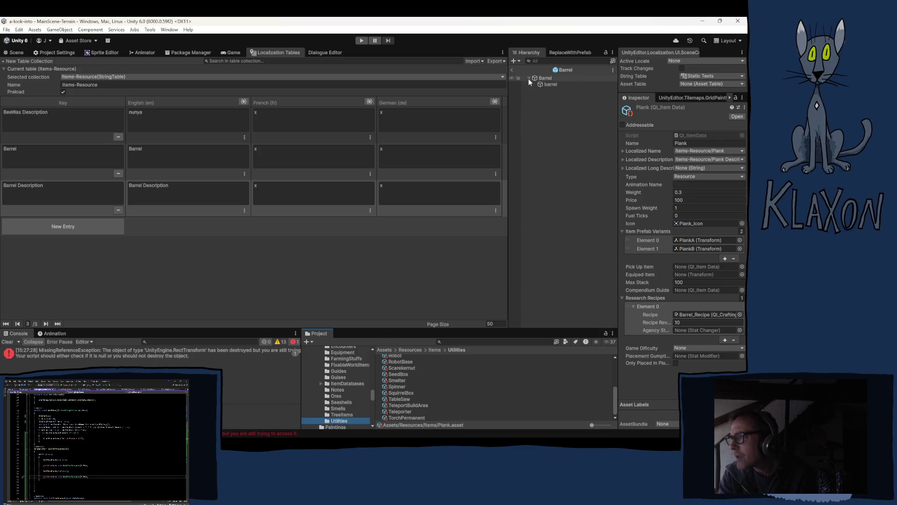
# Search the project for 'barrel' and select the PlantBarrel prefab
pyautogui.click(448, 341)
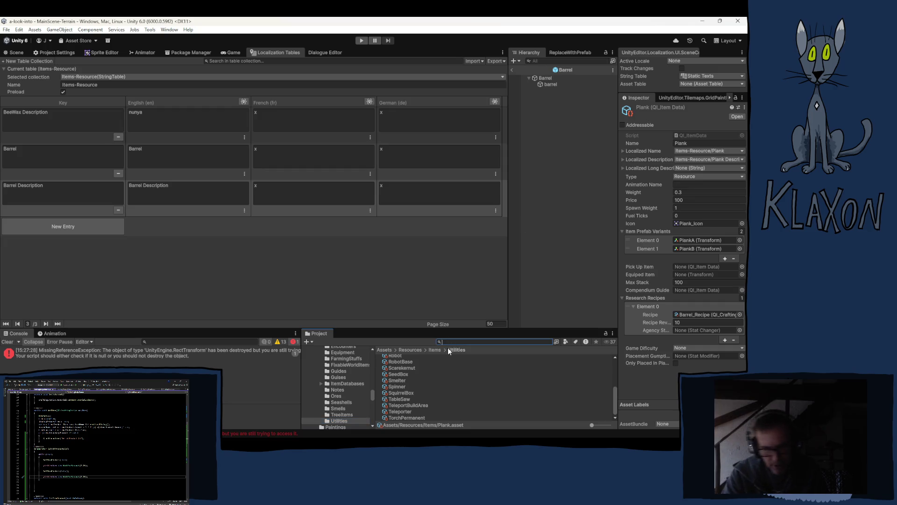
pyautogui.write('barrel')
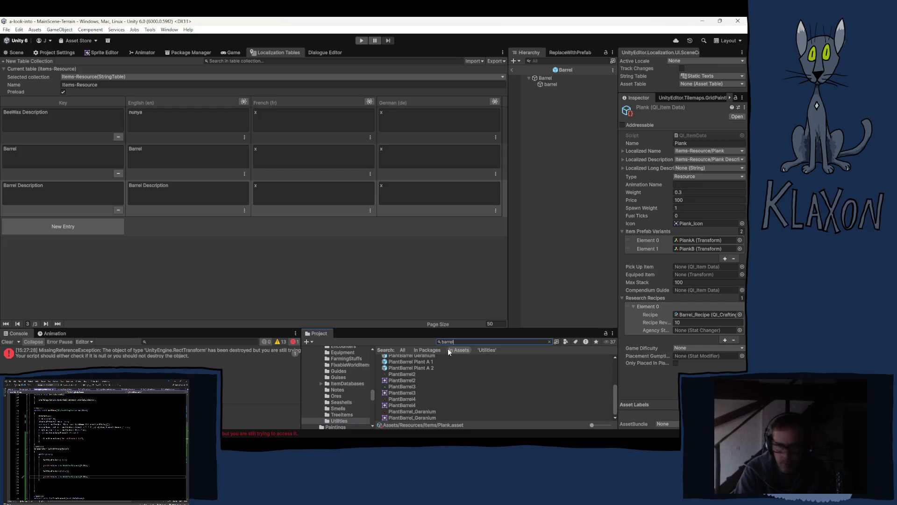
pyautogui.scroll(2, 447, 397)
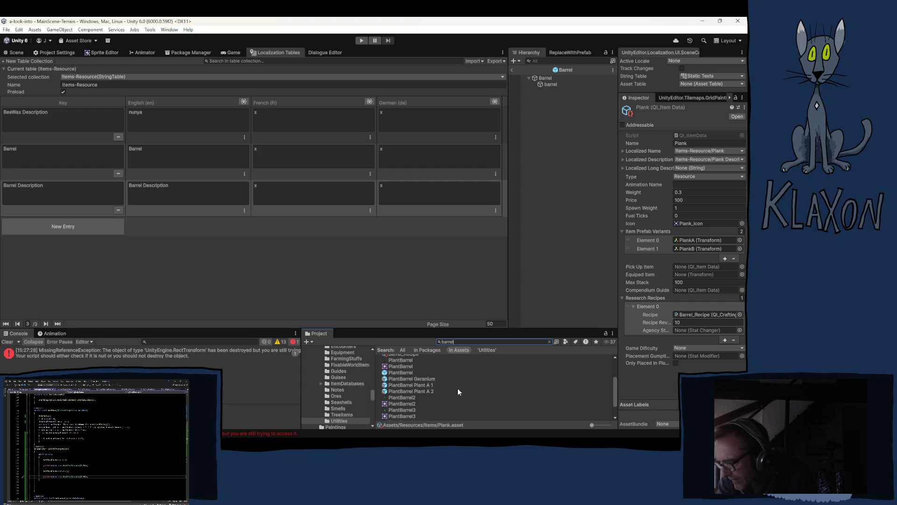
pyautogui.click(407, 372)
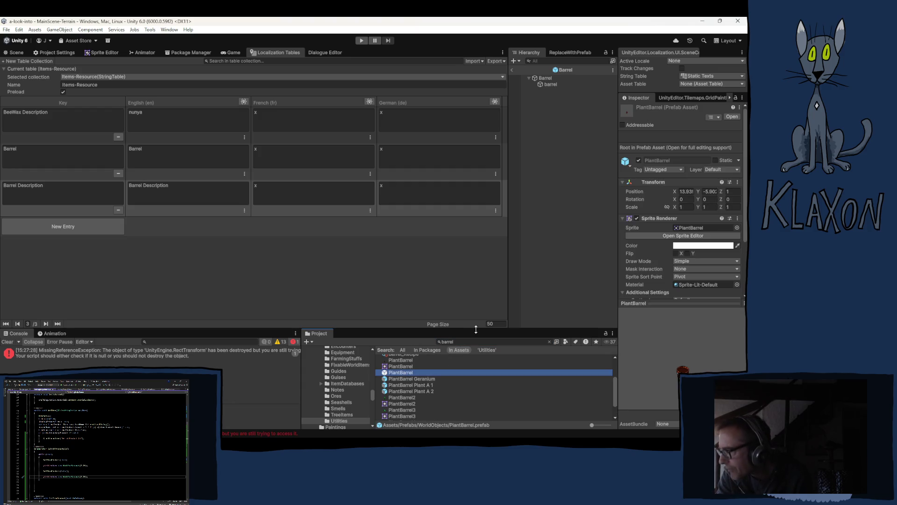
pyautogui.scroll(-1, 687, 243)
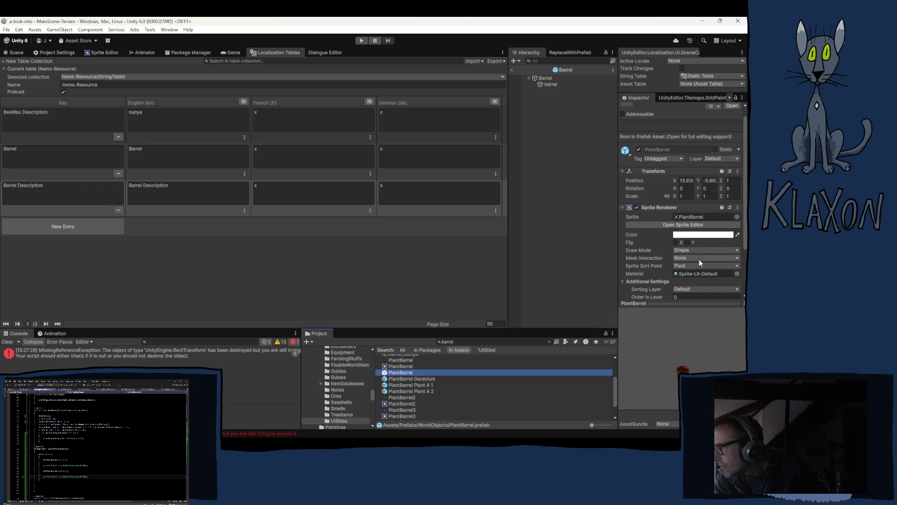
# Open the PlantBarrel prefab for full editing
pyautogui.doubleClick(400, 372)
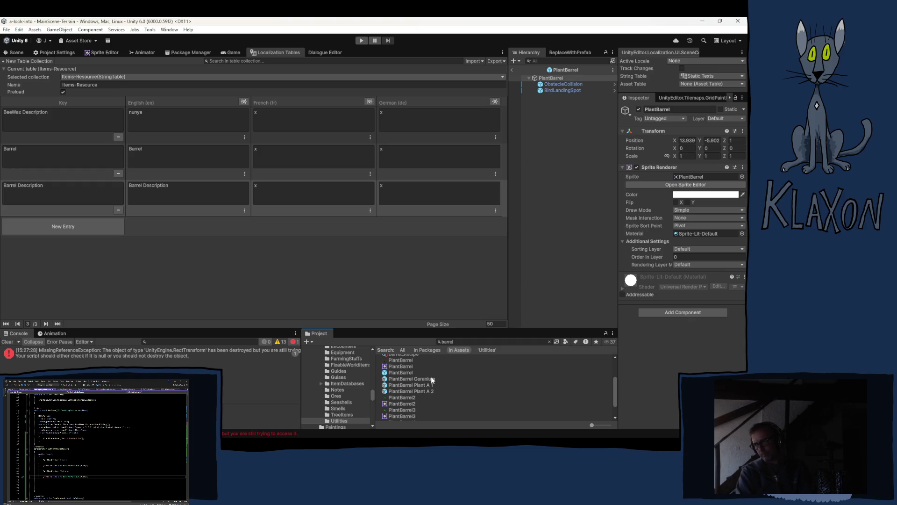
pyautogui.click(431, 377)
pyautogui.click(427, 386)
pyautogui.click(425, 397)
pyautogui.click(425, 391)
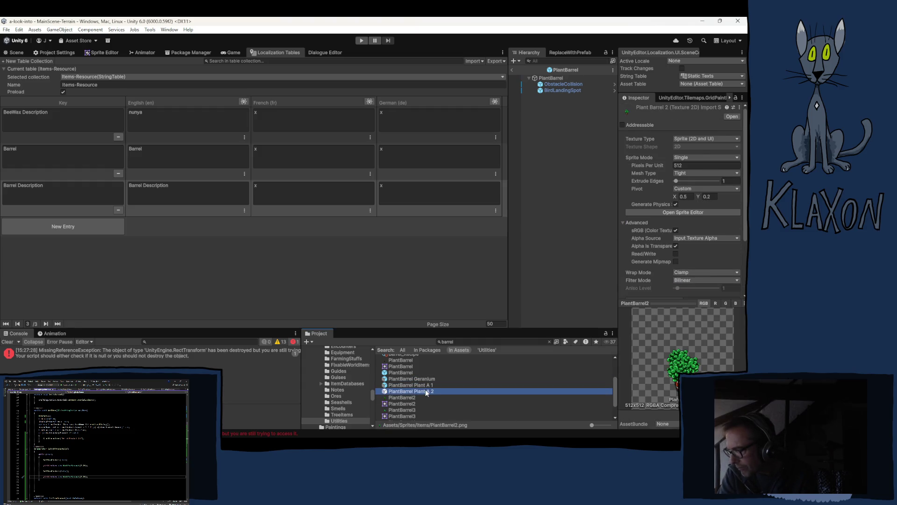
pyautogui.click(427, 384)
pyautogui.click(428, 380)
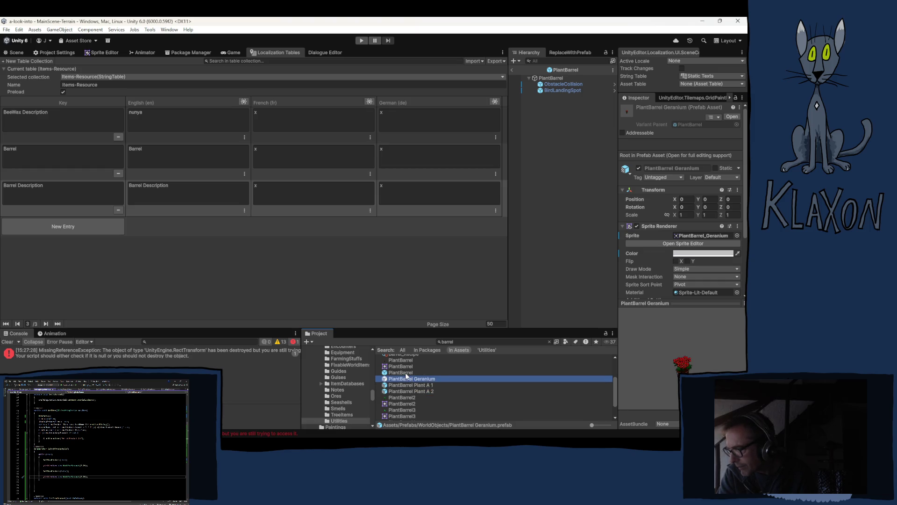
pyautogui.click(405, 372)
pyautogui.scroll(2, 411, 380)
pyautogui.click(428, 394)
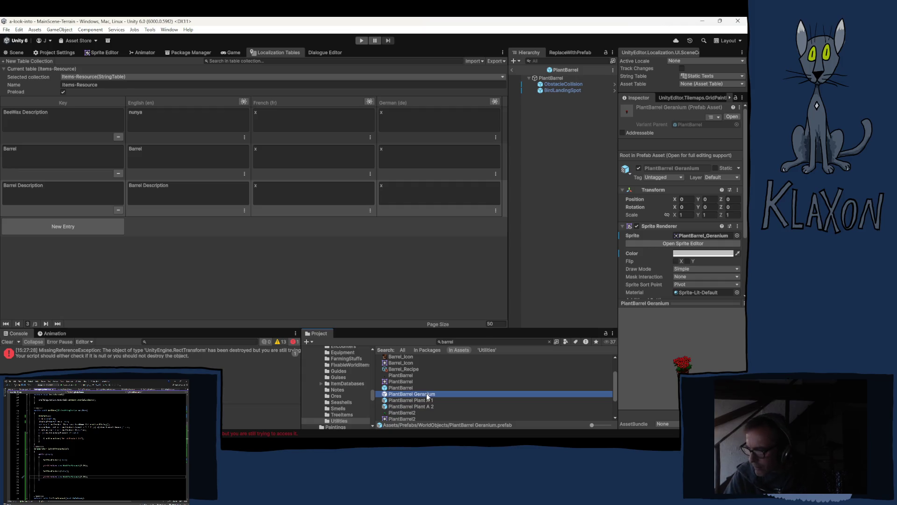
pyautogui.scroll(2, 416, 378)
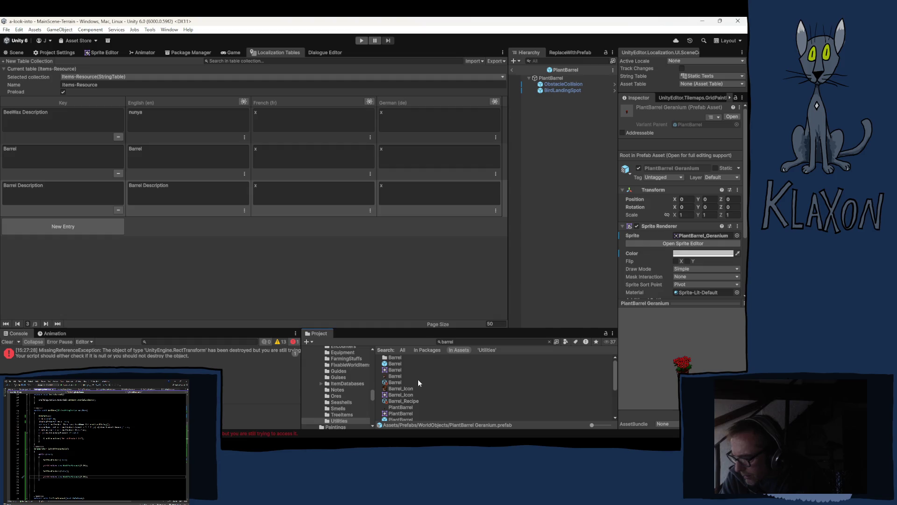
# From the Barrel item data, clear the search and browse Items/Decorations to the Planter item
pyautogui.click(406, 383)
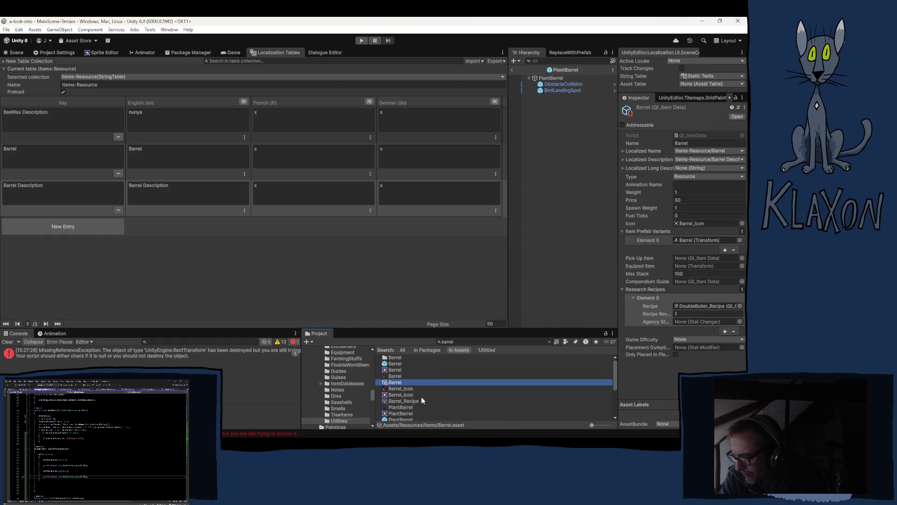
pyautogui.click(549, 342)
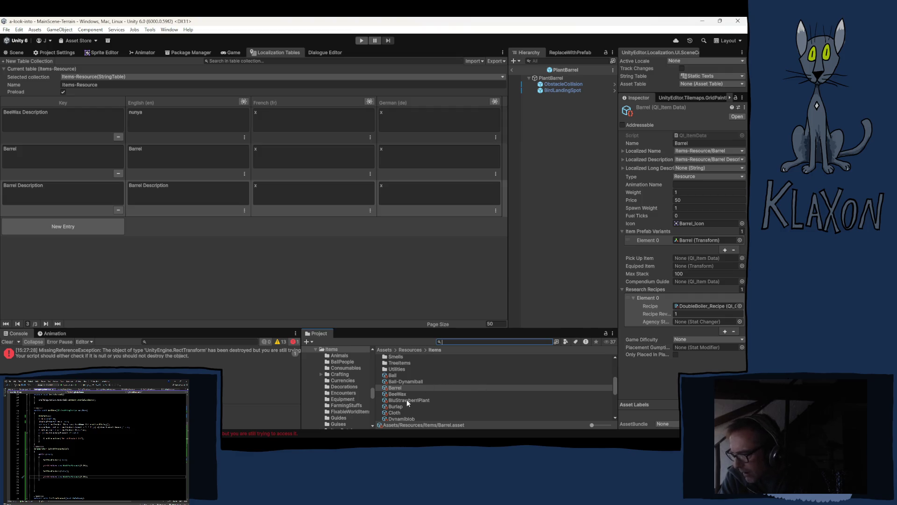
pyautogui.scroll(3, 432, 402)
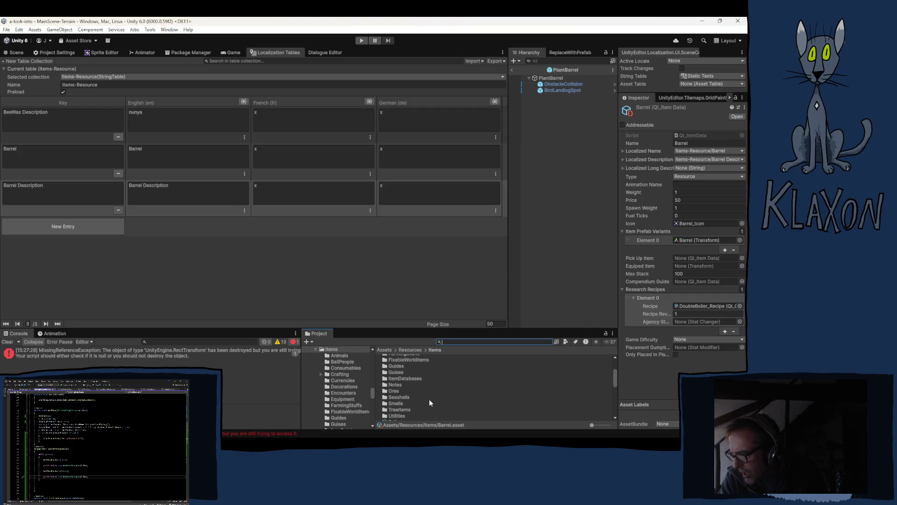
pyautogui.scroll(1, 431, 397)
pyautogui.scroll(1, 402, 356)
pyautogui.doubleClick(399, 357)
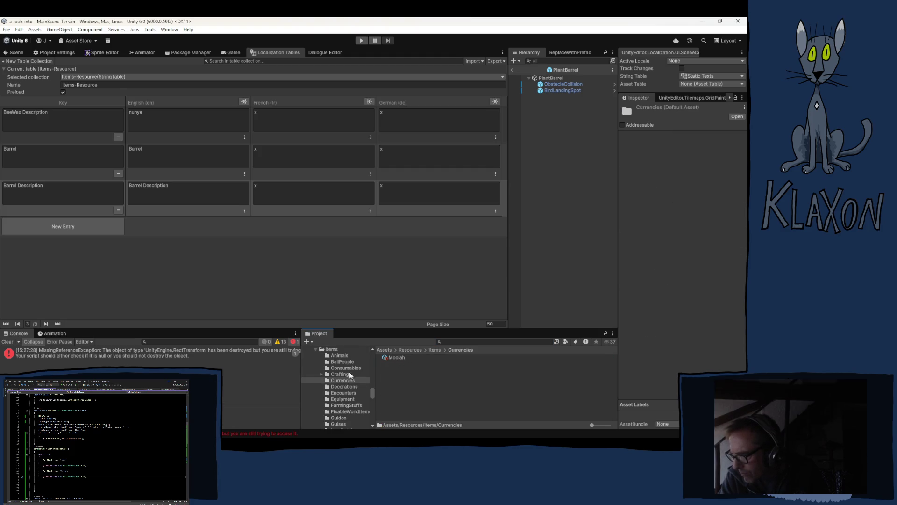
pyautogui.click(350, 387)
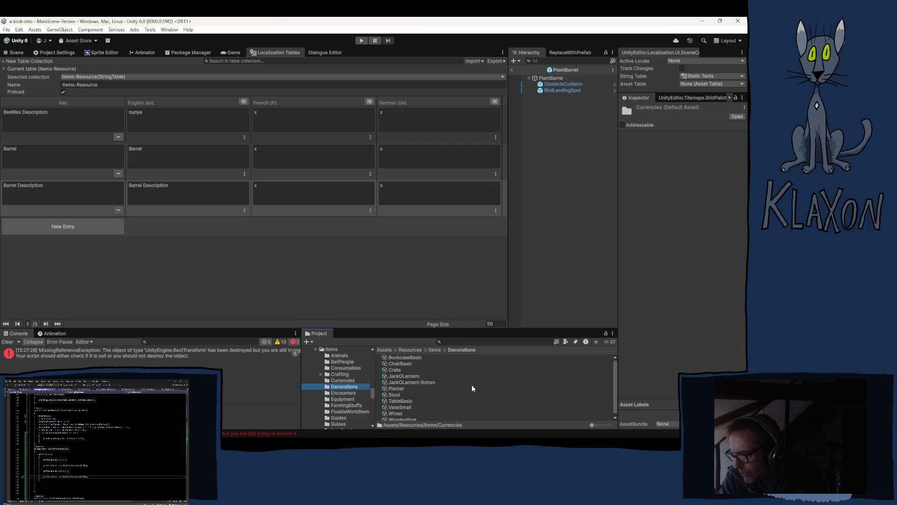
pyautogui.scroll(-1, 439, 385)
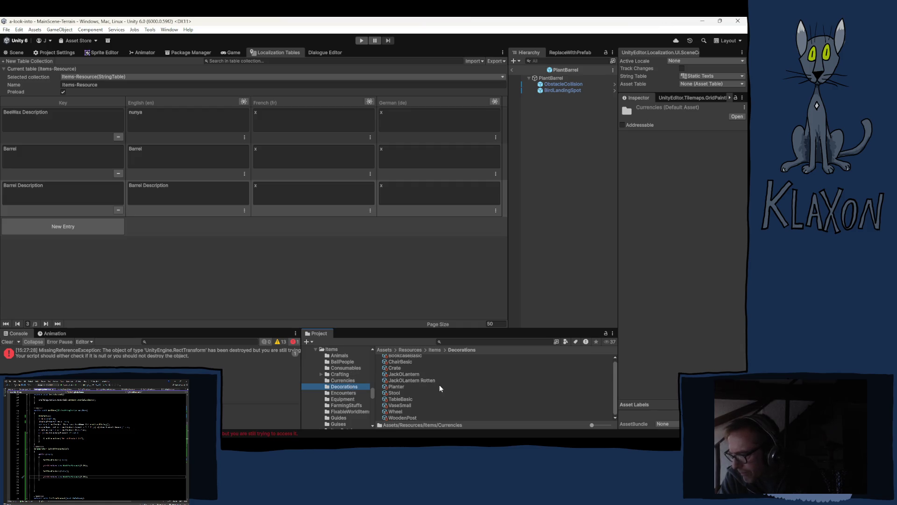
pyautogui.click(395, 387)
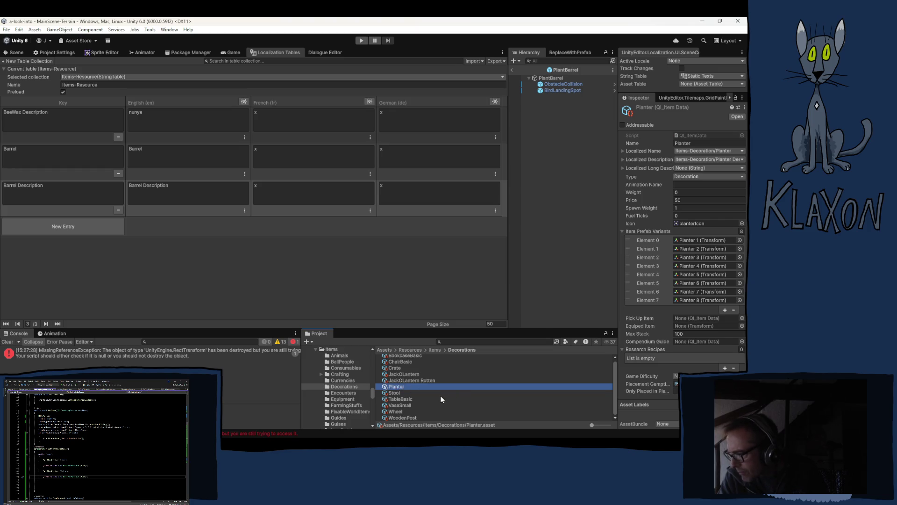
# Rename the Planter 1 copy to PlantBarrel
pyautogui.scroll(1, 439, 400)
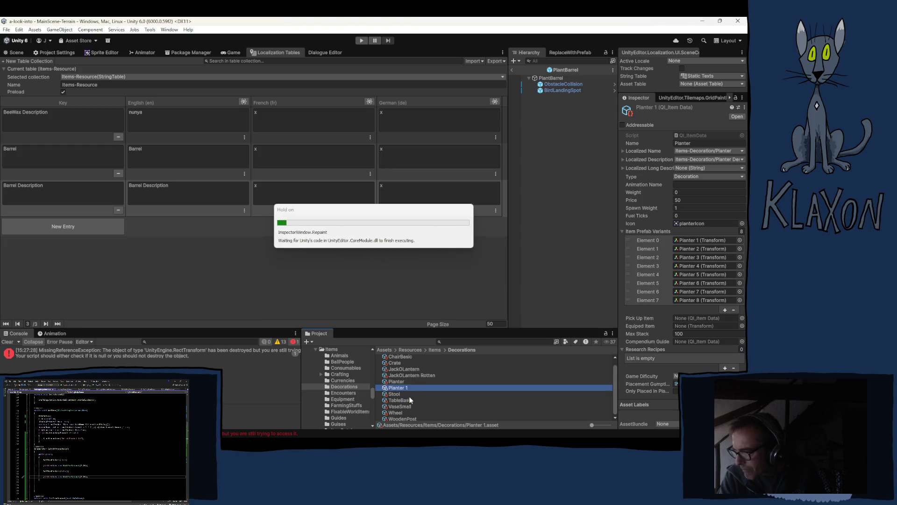
pyautogui.click(411, 391)
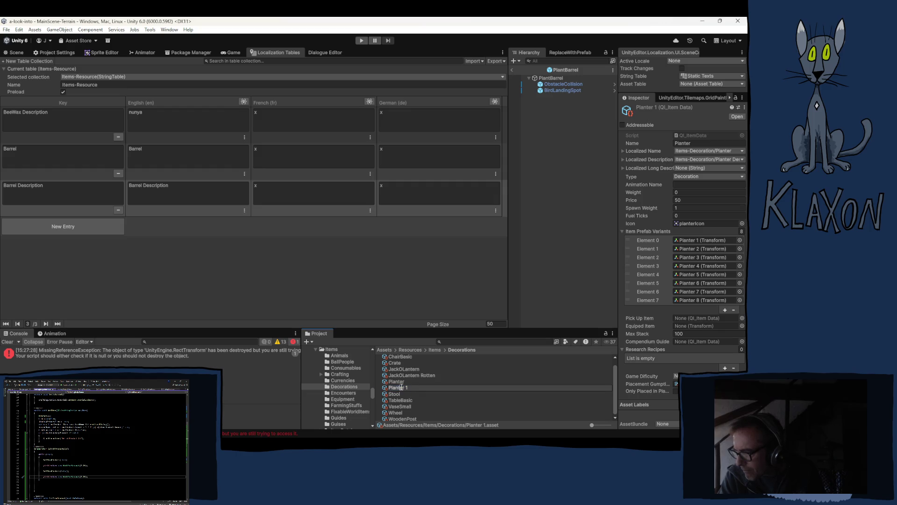
pyautogui.write('Barrel')
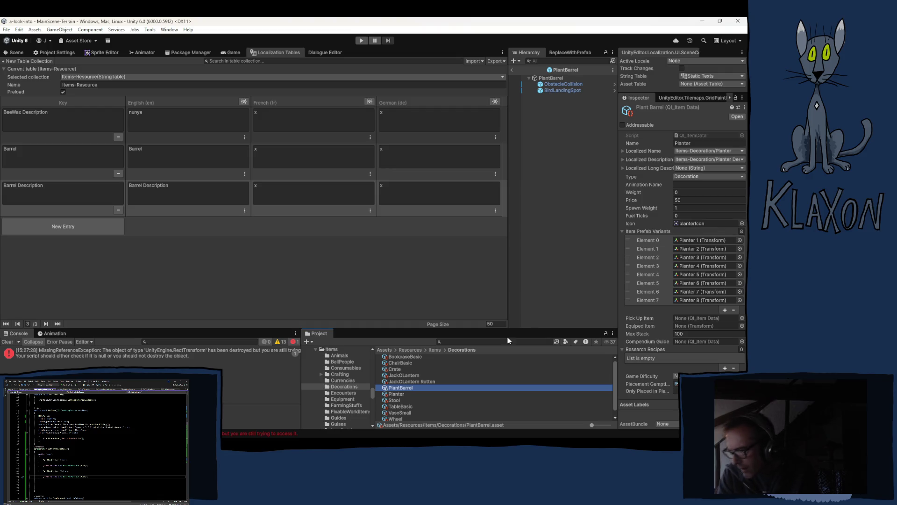
# Glance at JackOLantern Rotten, then reselect PlantBarrel and start deleting it
pyautogui.click(411, 382)
pyautogui.click(395, 388)
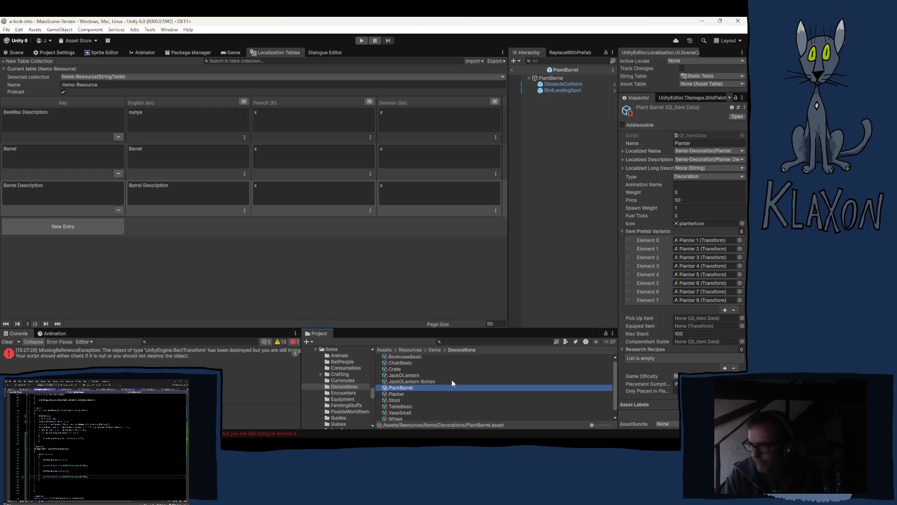
pyautogui.press('Delete')
# Confirm deleting PlantBarrel and keep Items-Resource as the selected table collection
pyautogui.click(399, 247)
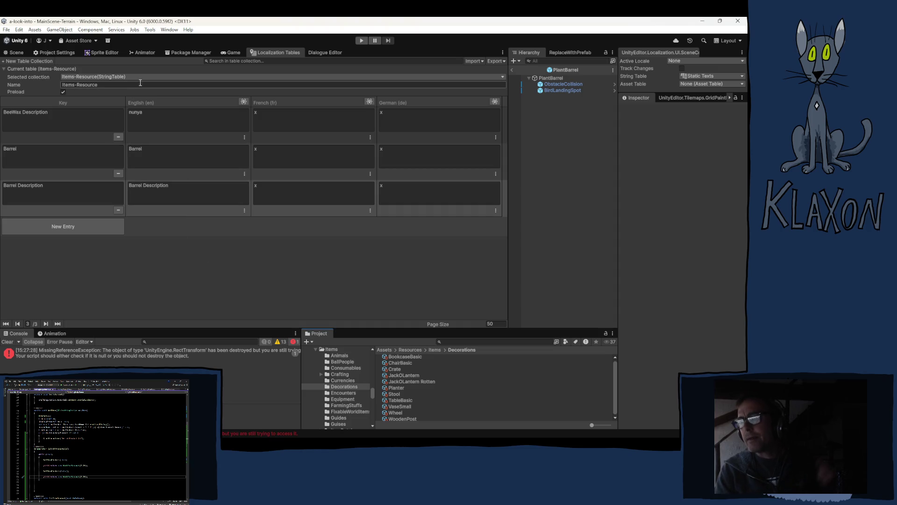
pyautogui.click(127, 76)
pyautogui.moveTo(112, 86)
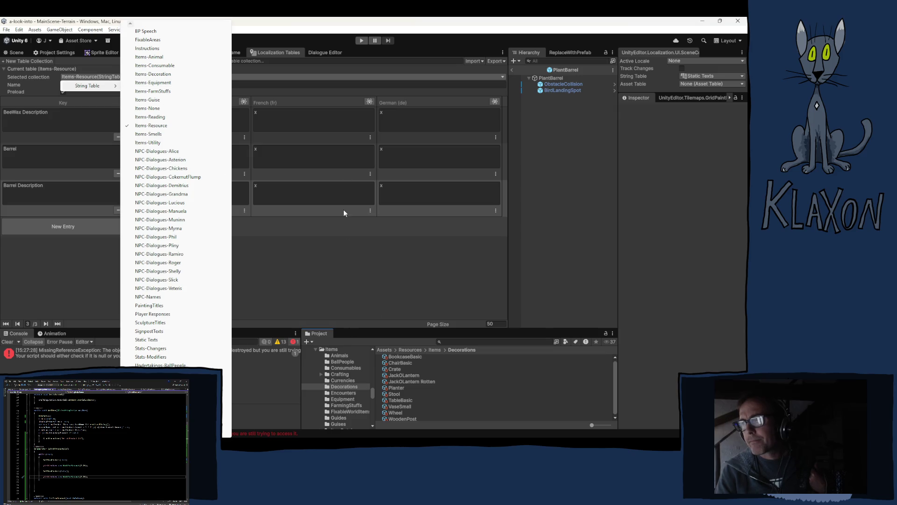
pyautogui.click(268, 63)
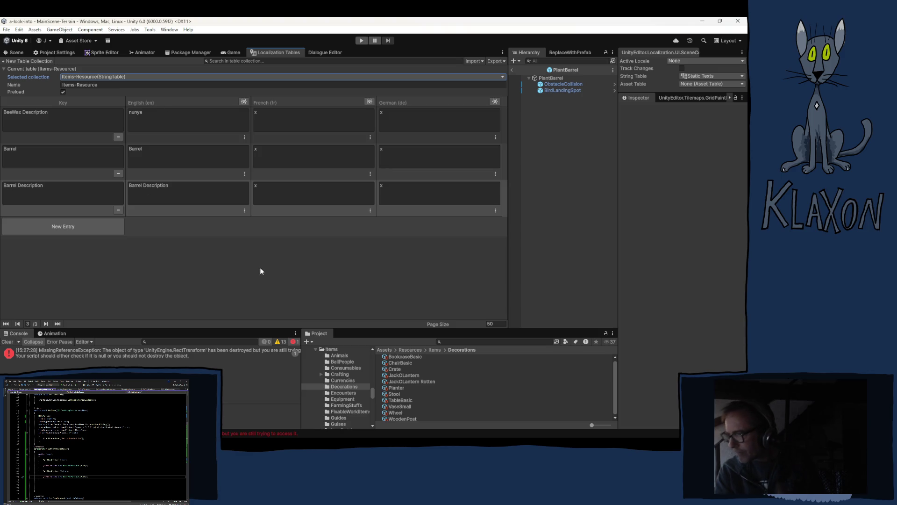
# Select the Crate item data and search the project for 'crate'
pyautogui.click(394, 370)
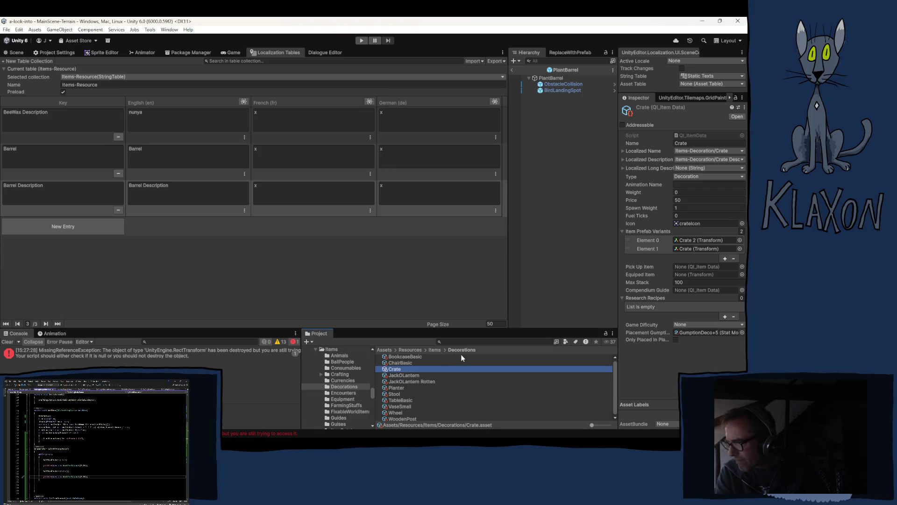
pyautogui.click(455, 341)
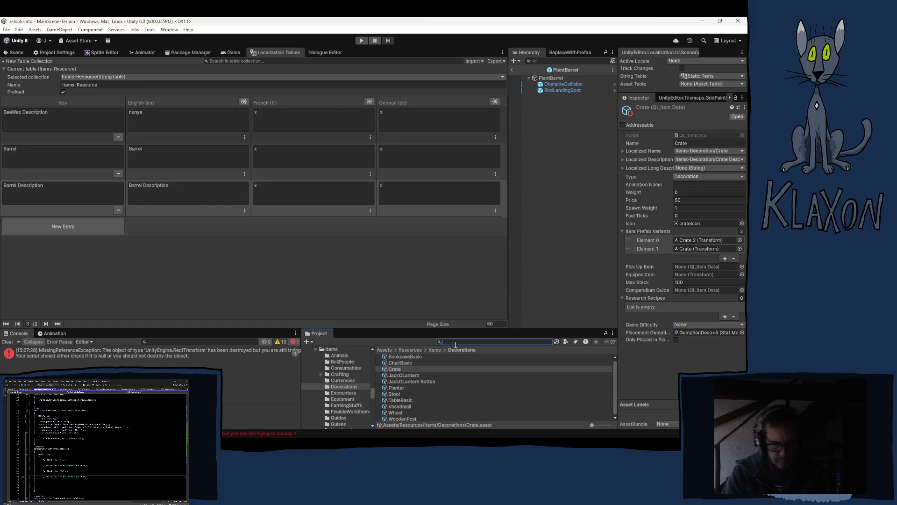
pyautogui.write('crate')
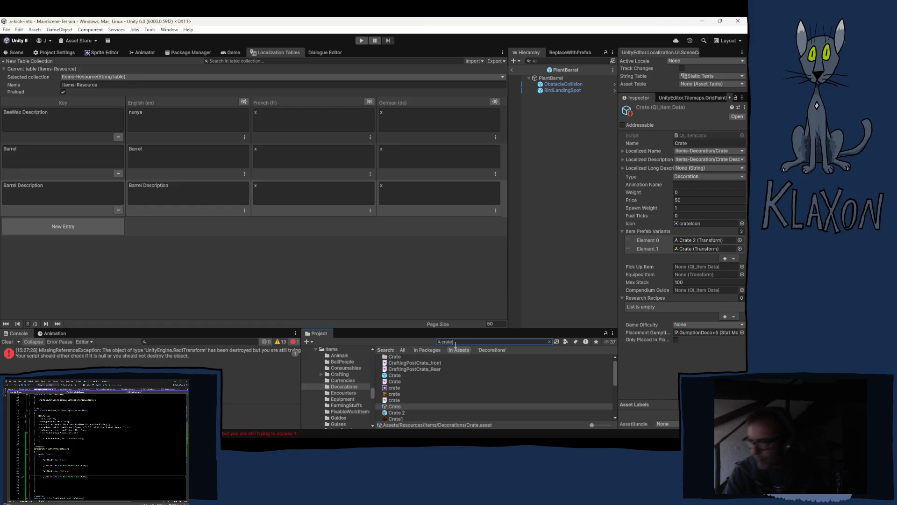
pyautogui.scroll(-3, 425, 395)
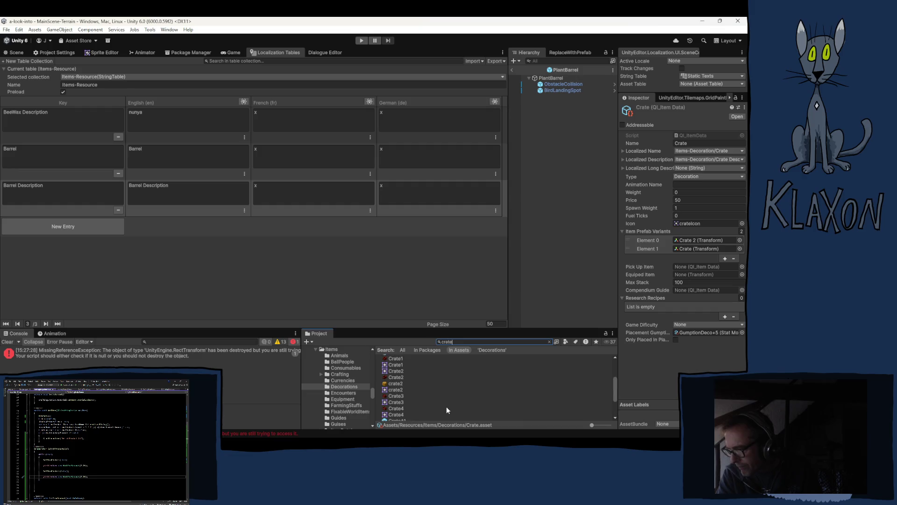
pyautogui.scroll(2, 419, 380)
# Inspect the Crate 2 prefab and the Crate item data, then clear the search
pyautogui.click(398, 377)
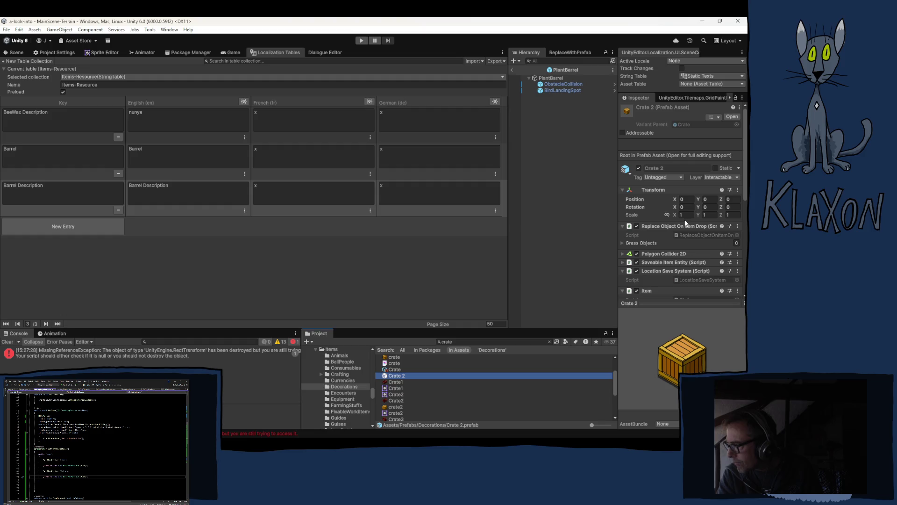
pyautogui.scroll(-2, 664, 242)
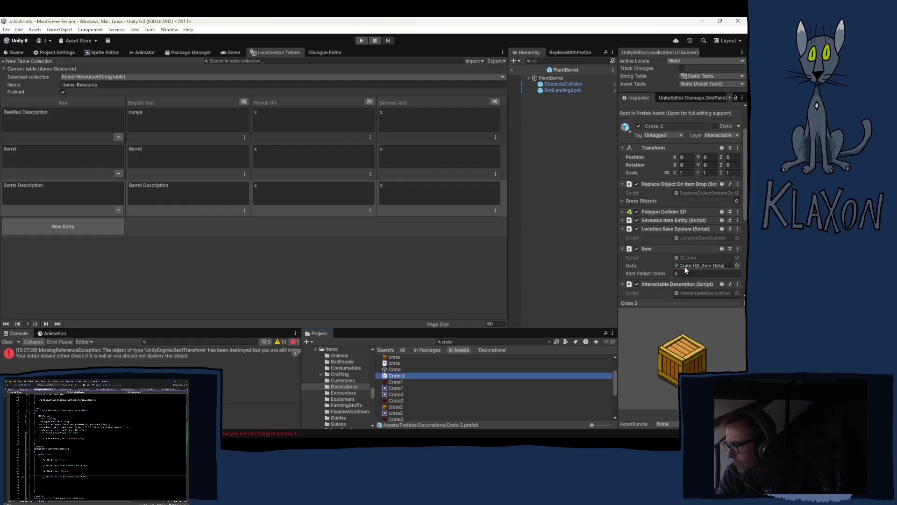
pyautogui.click(397, 370)
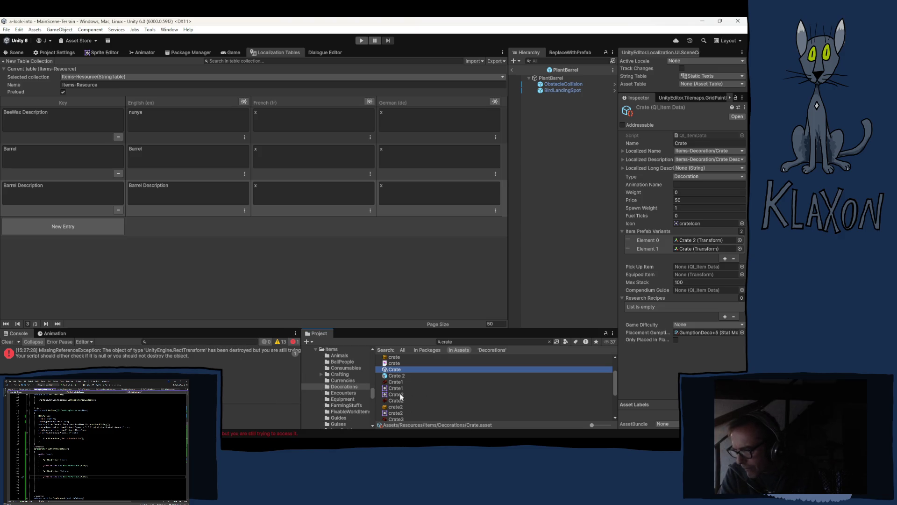
pyautogui.scroll(-3, 400, 396)
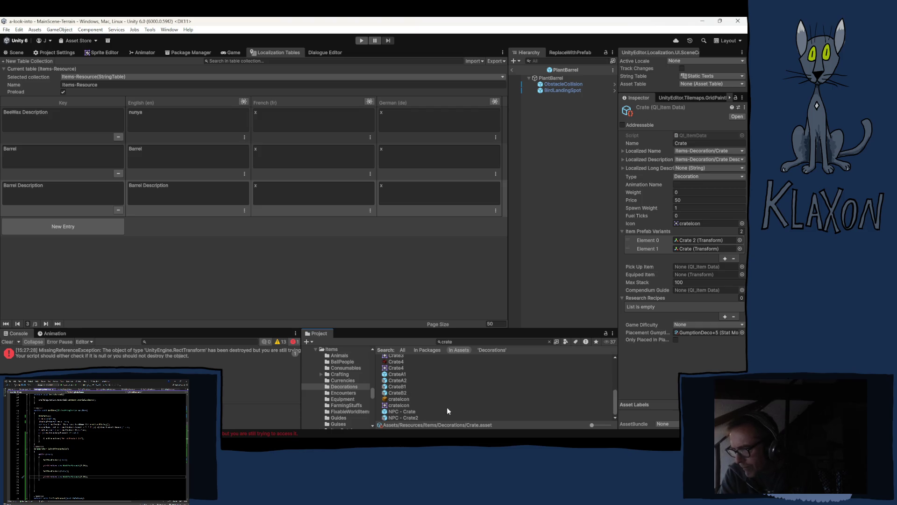
pyautogui.click(549, 341)
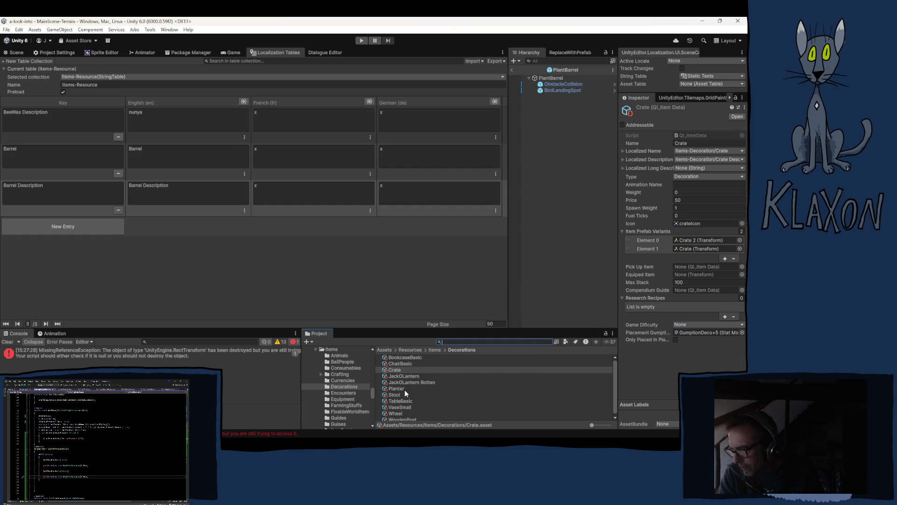
# View the Planter item data, then open the Items folder and expand Decorations' subfolders
pyautogui.click(396, 389)
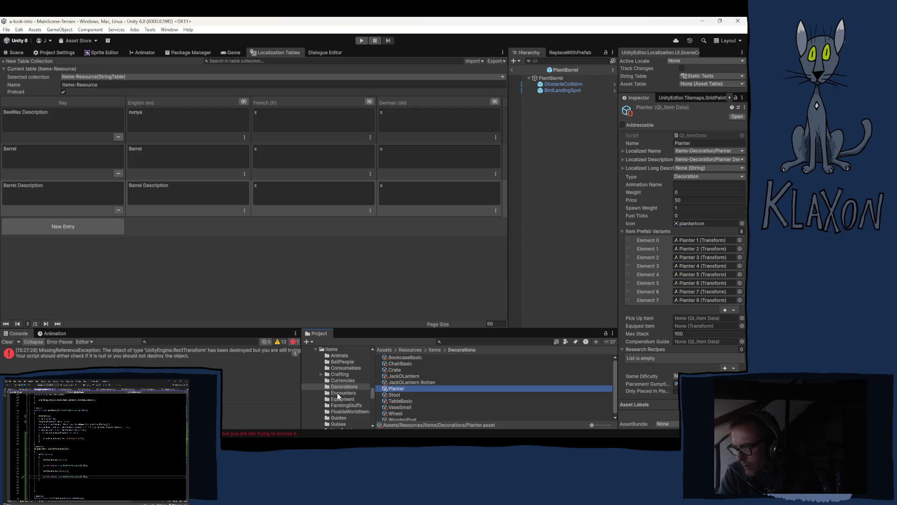
pyautogui.scroll(-10, 334, 383)
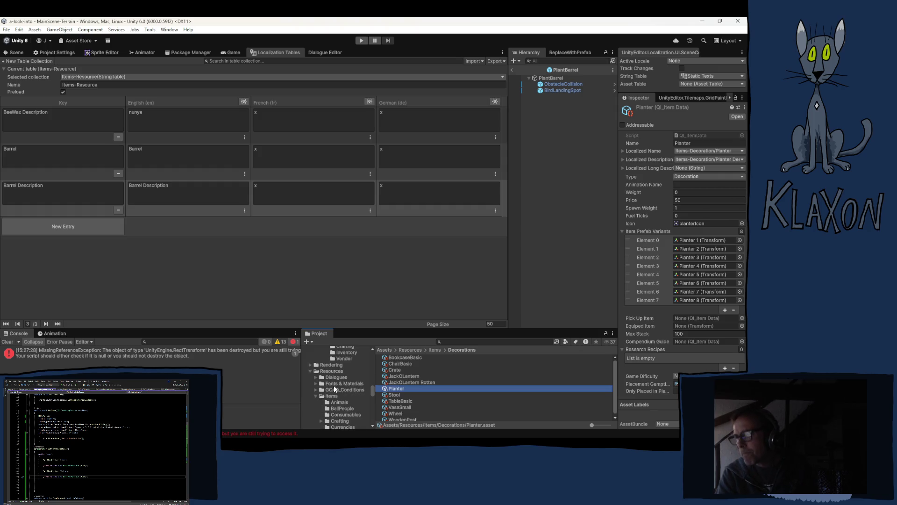
pyautogui.scroll(5, 338, 382)
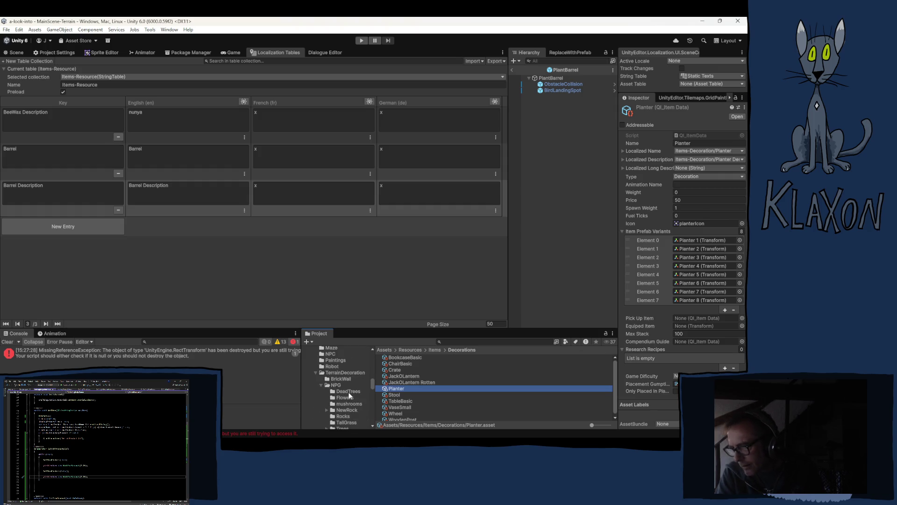
pyautogui.scroll(4, 323, 379)
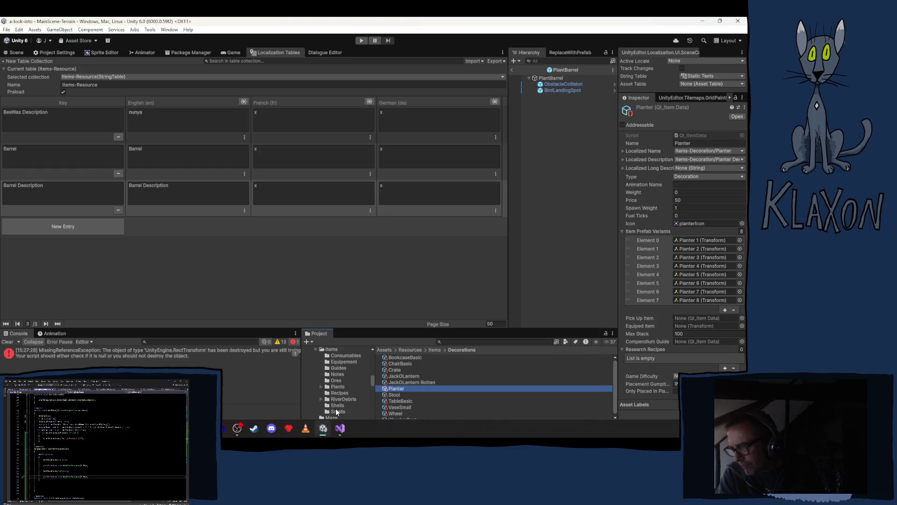
pyautogui.scroll(2, 341, 370)
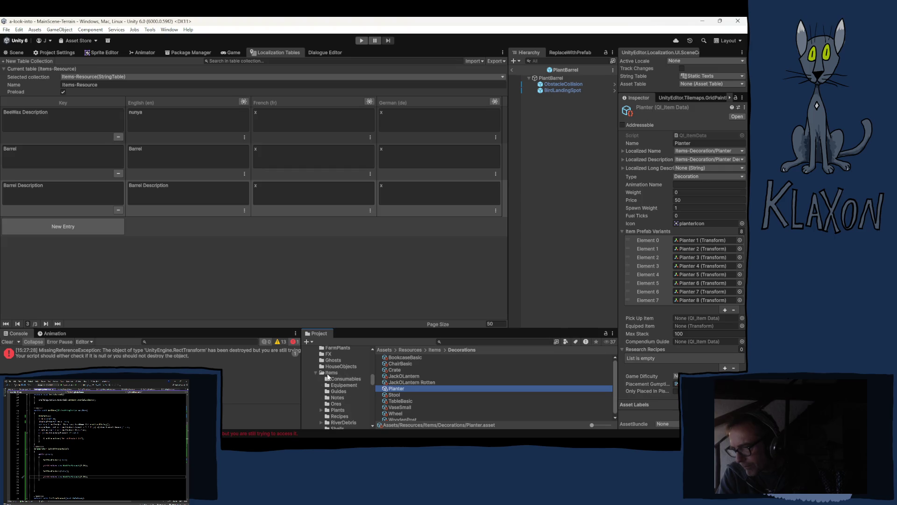
pyautogui.click(328, 373)
pyautogui.click(316, 372)
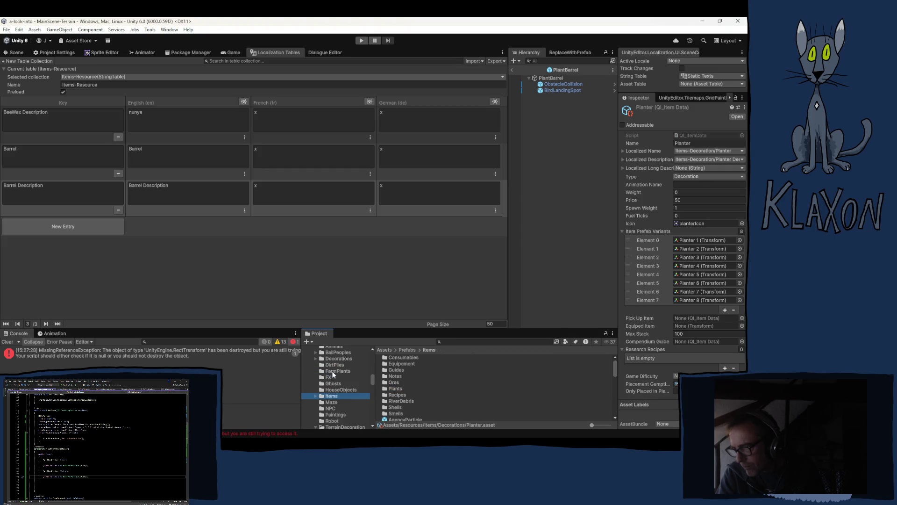
pyautogui.click(336, 357)
pyautogui.click(316, 359)
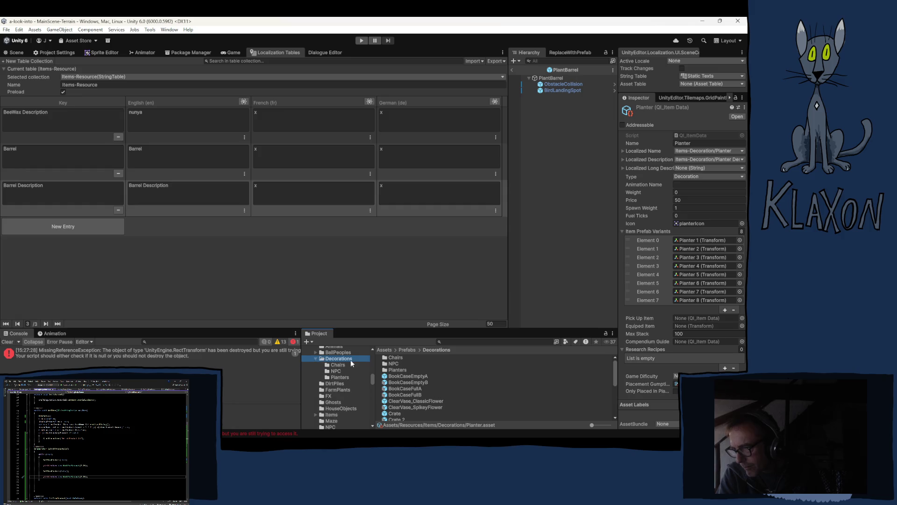
# Browse the NPC, Planters and Chairs prefab folders, back to NPC, then clear the selection
pyautogui.click(336, 371)
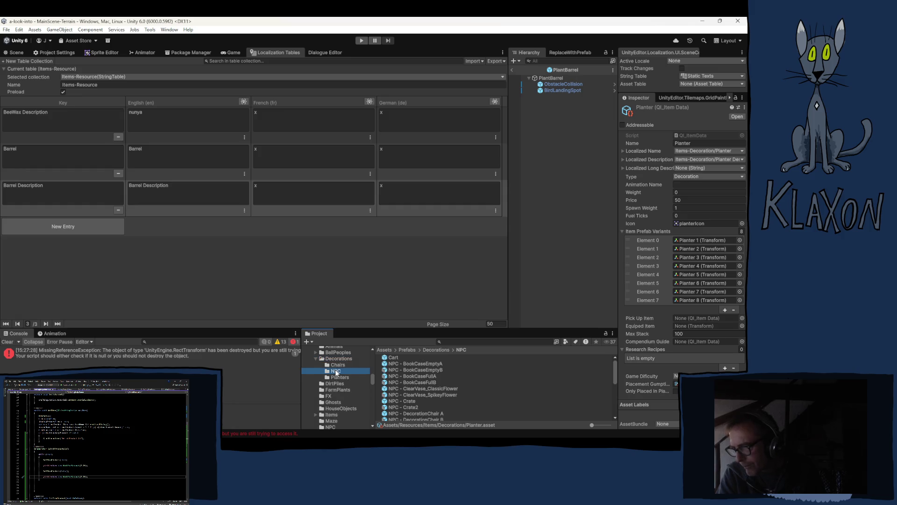
pyautogui.scroll(-10, 449, 382)
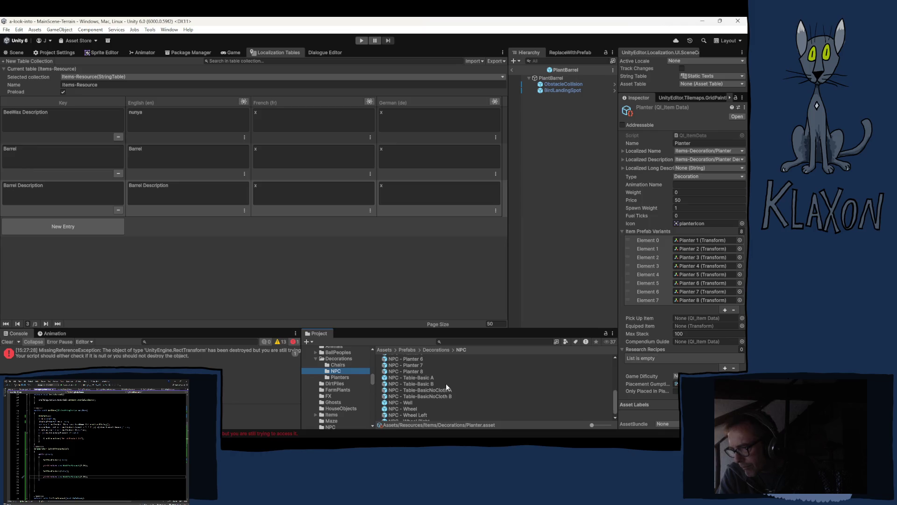
pyautogui.click(340, 377)
pyautogui.click(343, 364)
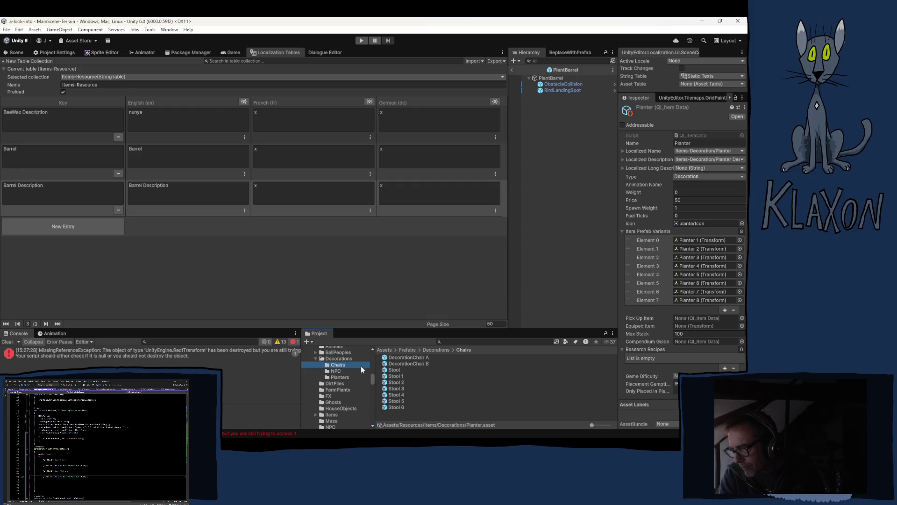
pyautogui.click(342, 370)
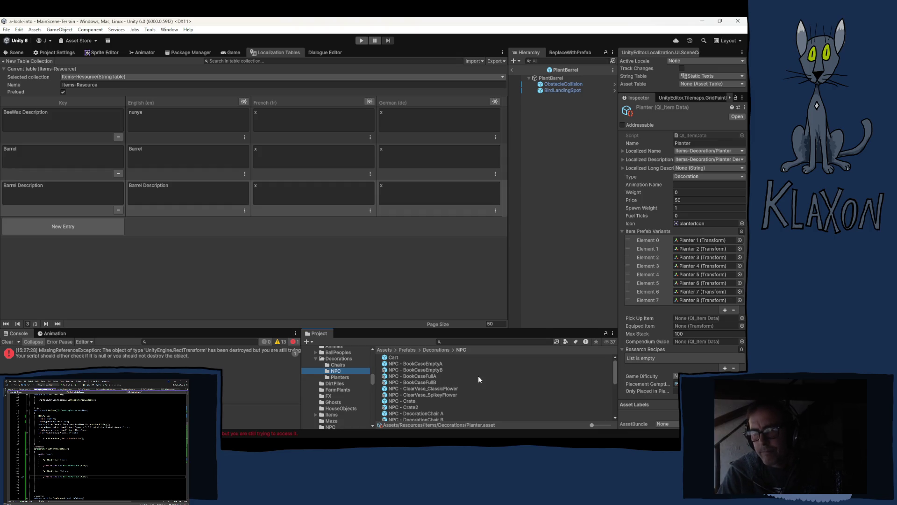
pyautogui.click(200, 294)
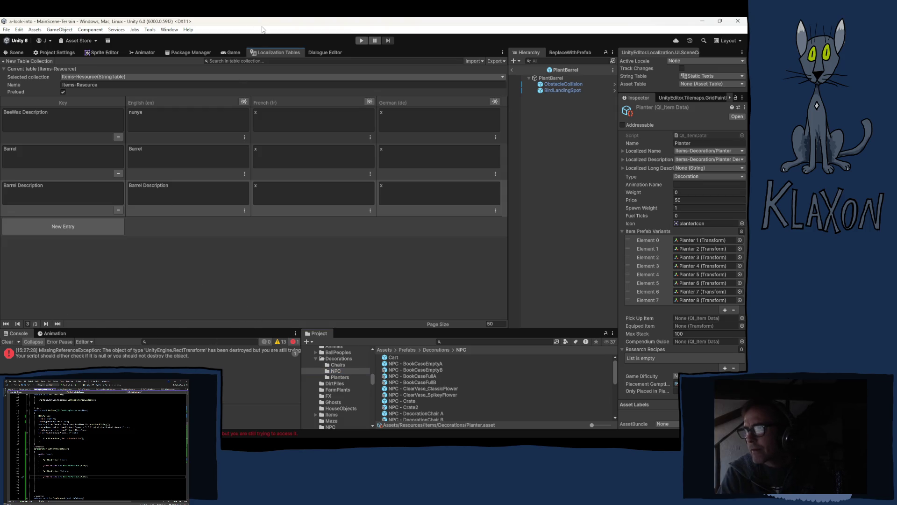
pyautogui.click(576, 181)
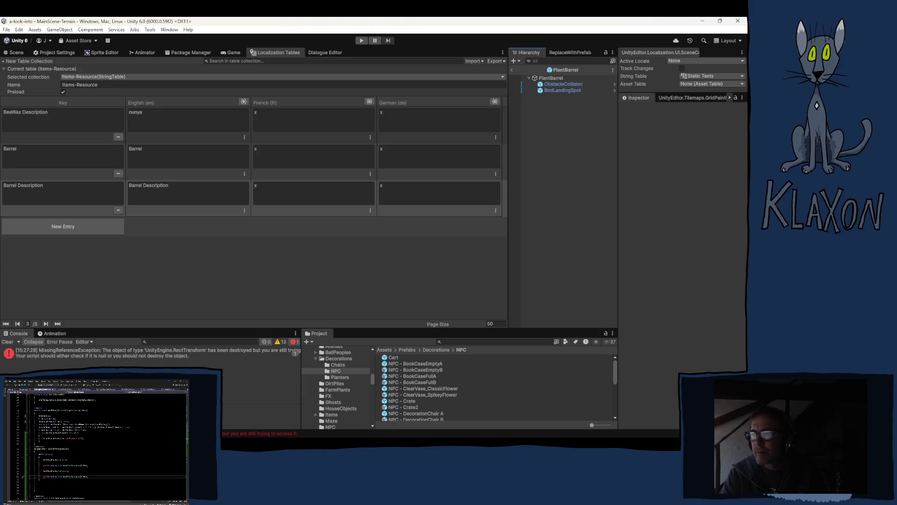
# Switch from Unity to the Krita window showing DoubleBoiler.kra
pyautogui.hotkey('alt', 'Tab')
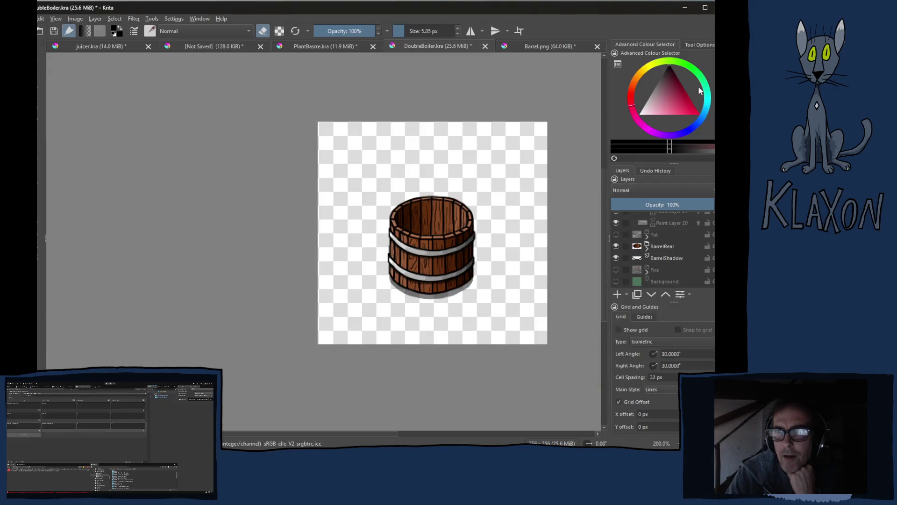
# Quit Krita, discarding juicer.kra, Untitled and PlantBasrre.kra changes but saving DoubleBoiler.kra
pyautogui.hotkey('ctrl', 'q')
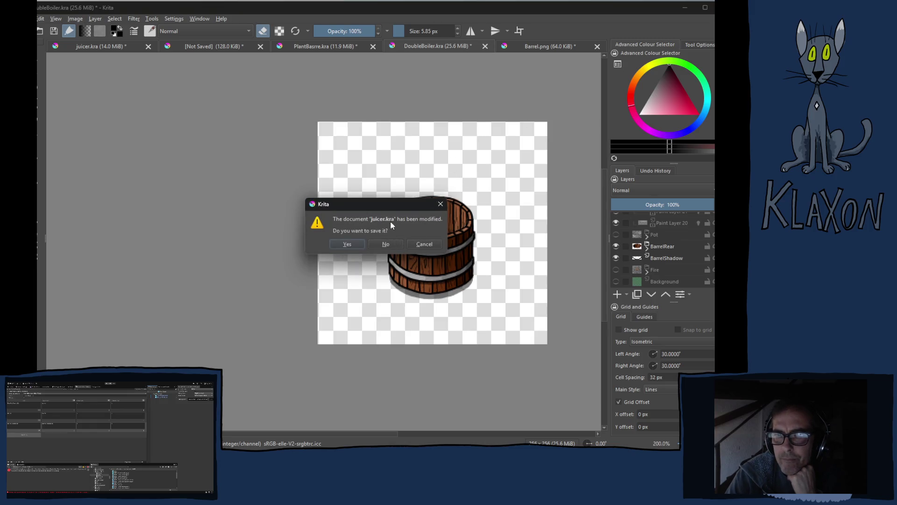
pyautogui.click(381, 242)
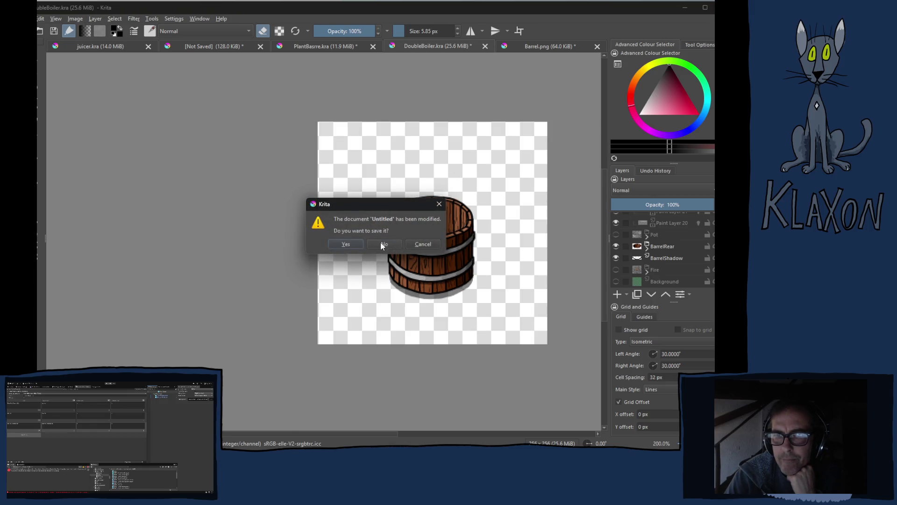
pyautogui.click(387, 245)
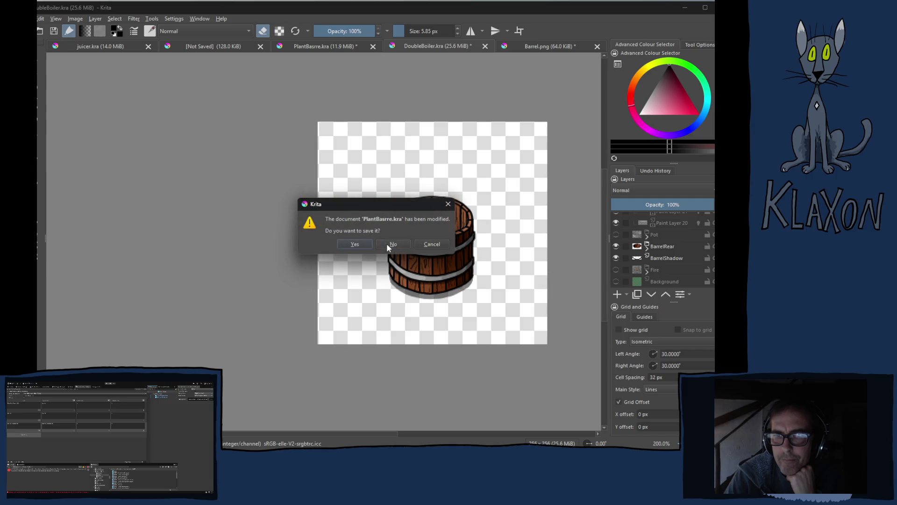
pyautogui.click(392, 244)
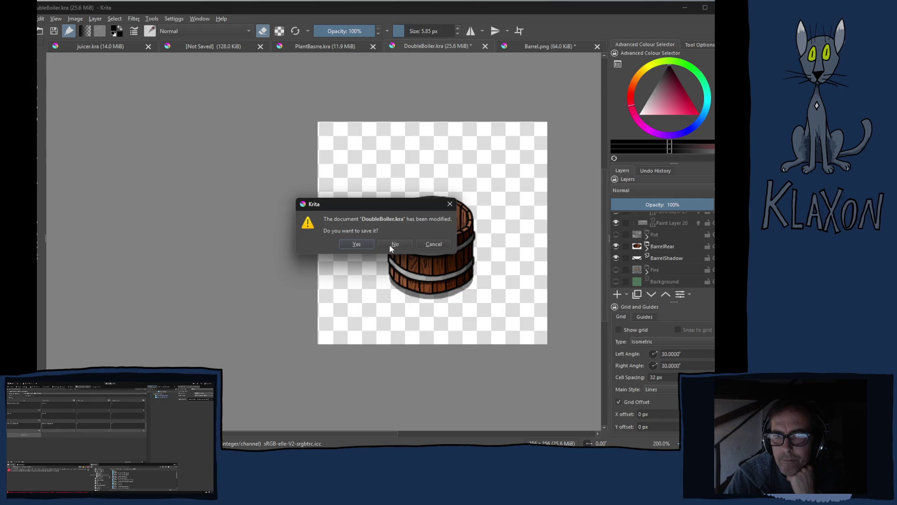
pyautogui.click(356, 245)
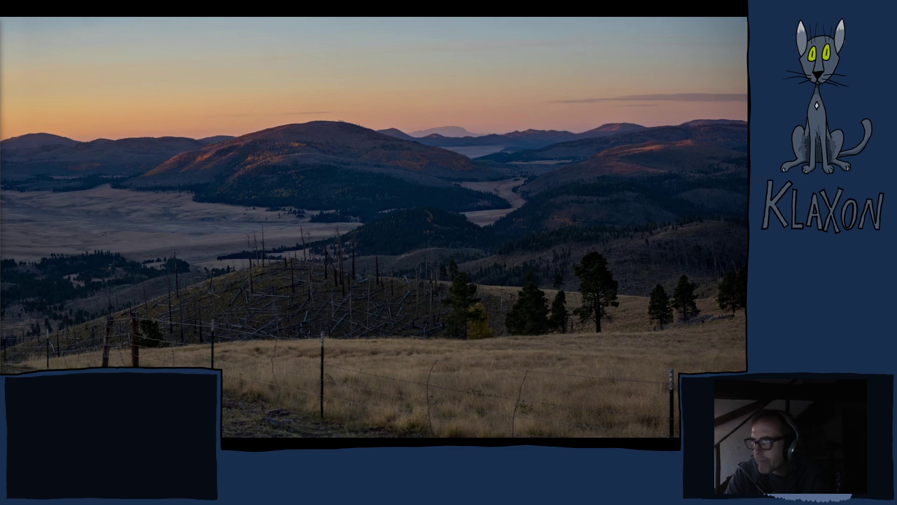
# Move the Chrome video window into view
pyautogui.moveTo(0, 38)
pyautogui.mouseDown()
pyautogui.moveTo(0, 115)
pyautogui.moveTo(214, 320)
pyautogui.moveTo(328, 335)
pyautogui.moveTo(325, 44)
pyautogui.moveTo(347, 28)
pyautogui.mouseUp()
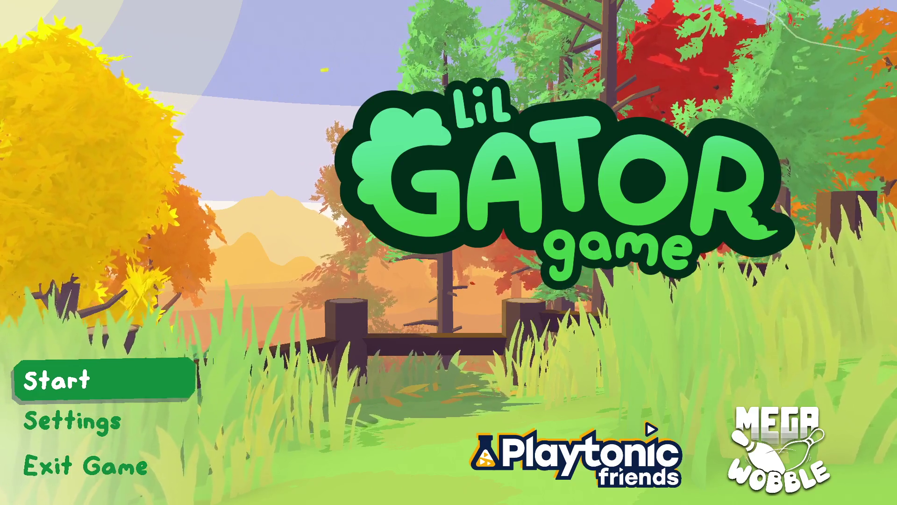
# Start the game from the title menu and load the first save file
pyautogui.press('Down')
pyautogui.press('Up')
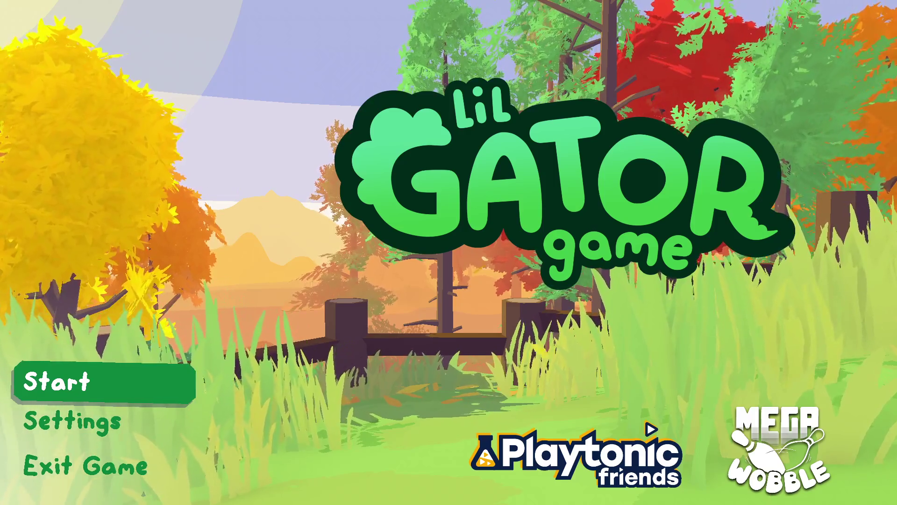
pyautogui.click(94, 385)
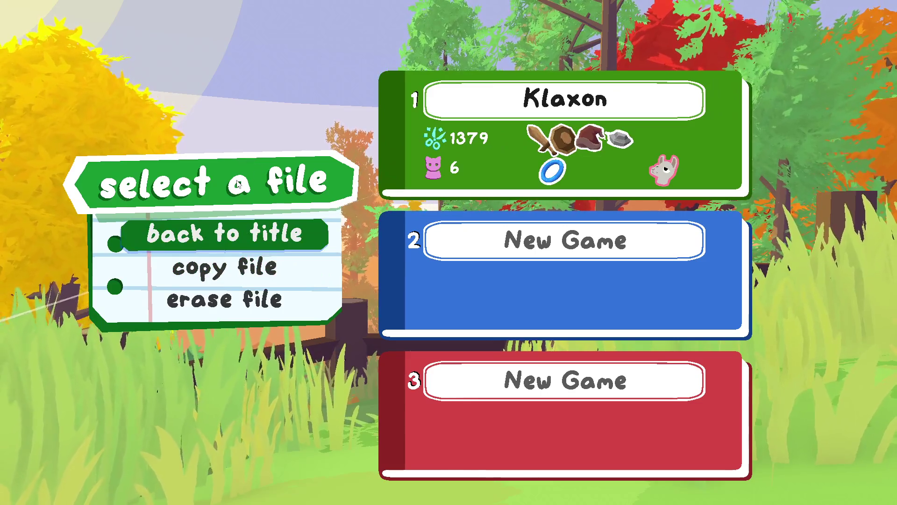
pyautogui.click(617, 113)
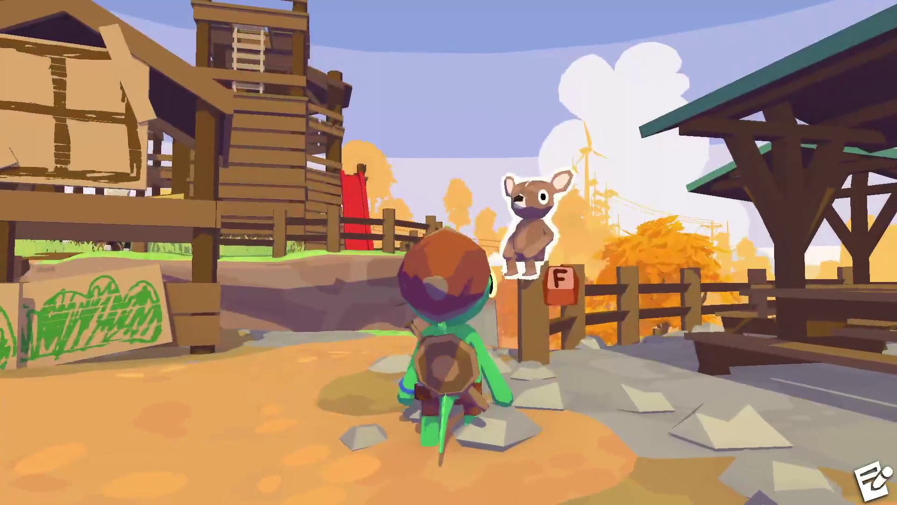
# Walk the gator to Esther and talk through her dialogue, accepting her directions
pyautogui.press('w')
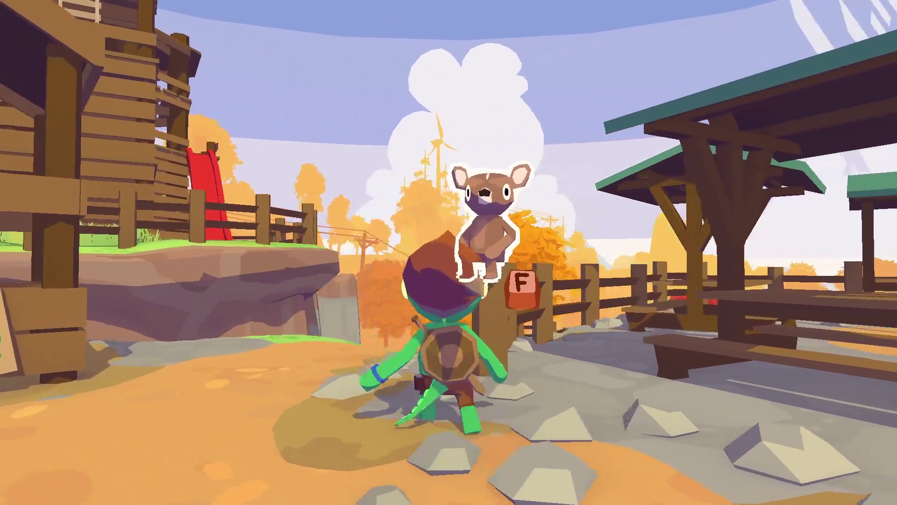
pyautogui.press('f')
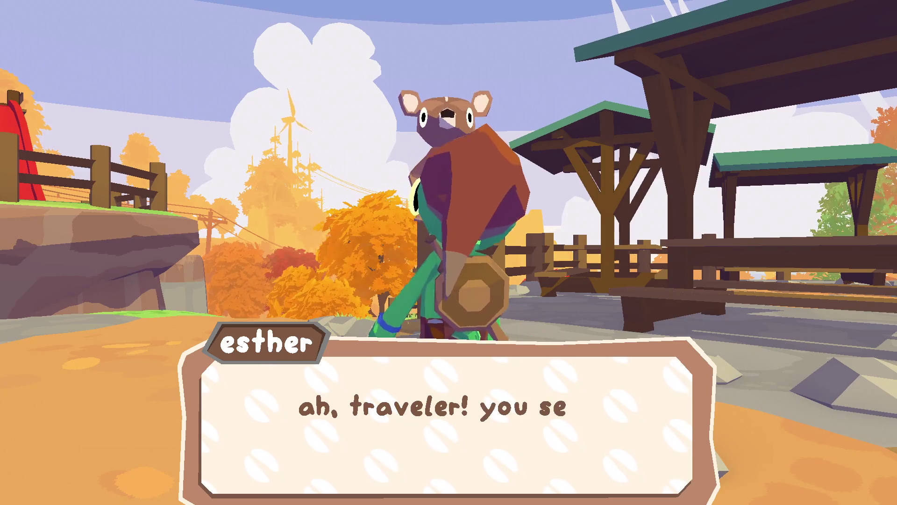
pyautogui.press('f')
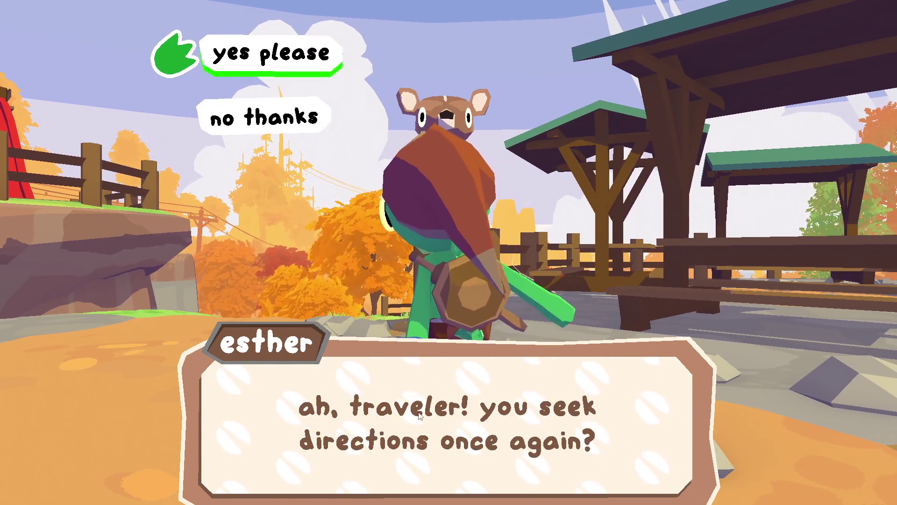
pyautogui.press('f')
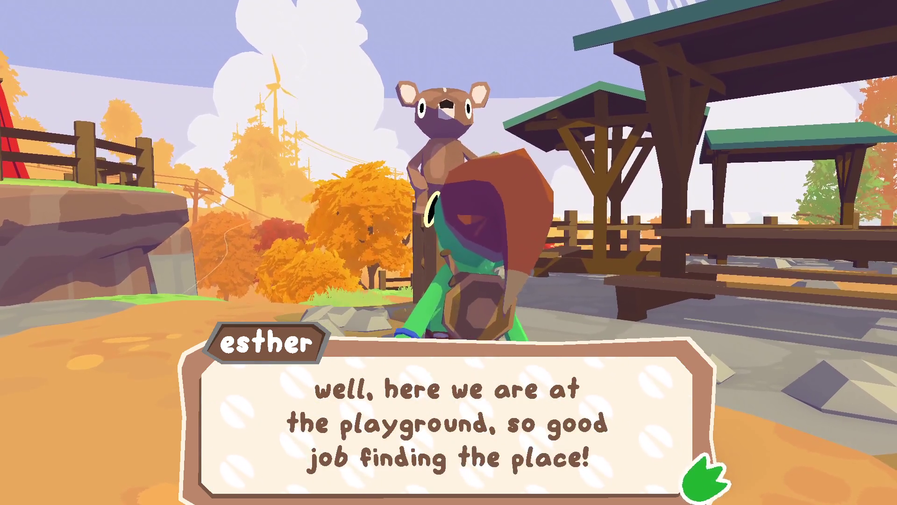
pyautogui.press('f')
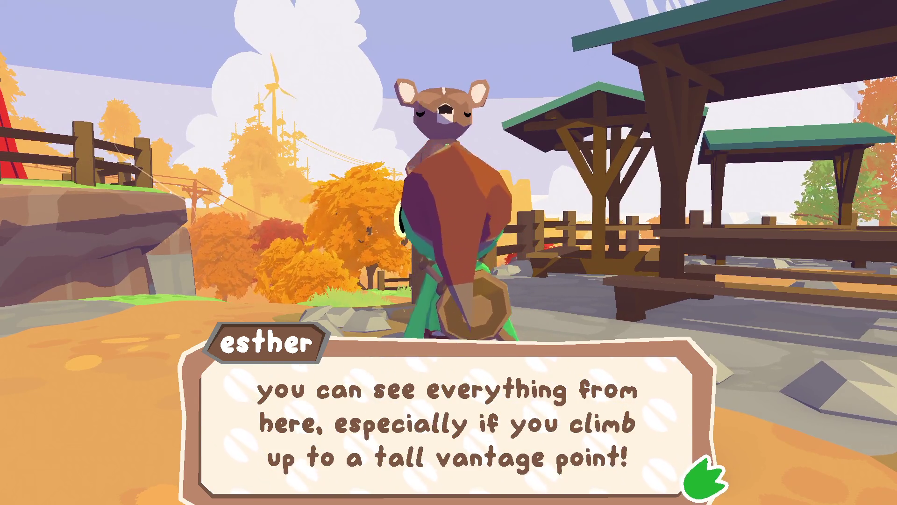
pyautogui.press('f')
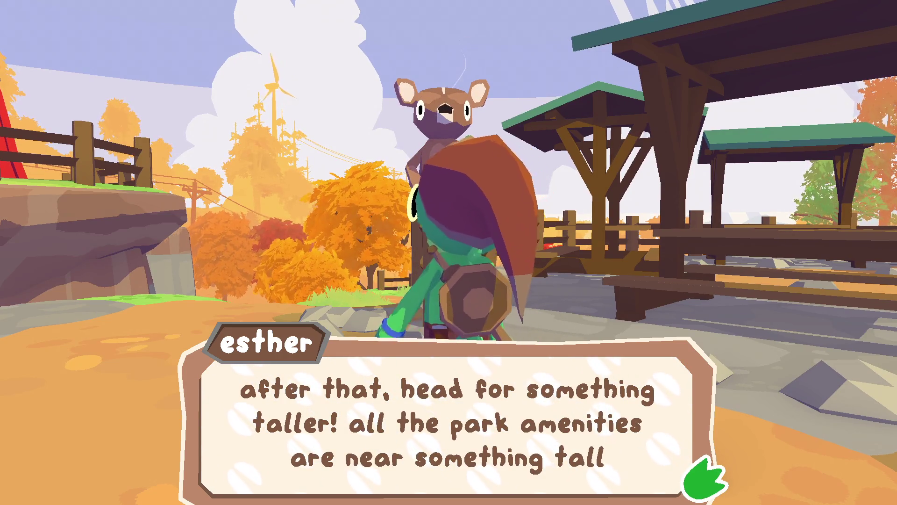
pyautogui.press('f')
pyautogui.press('f')
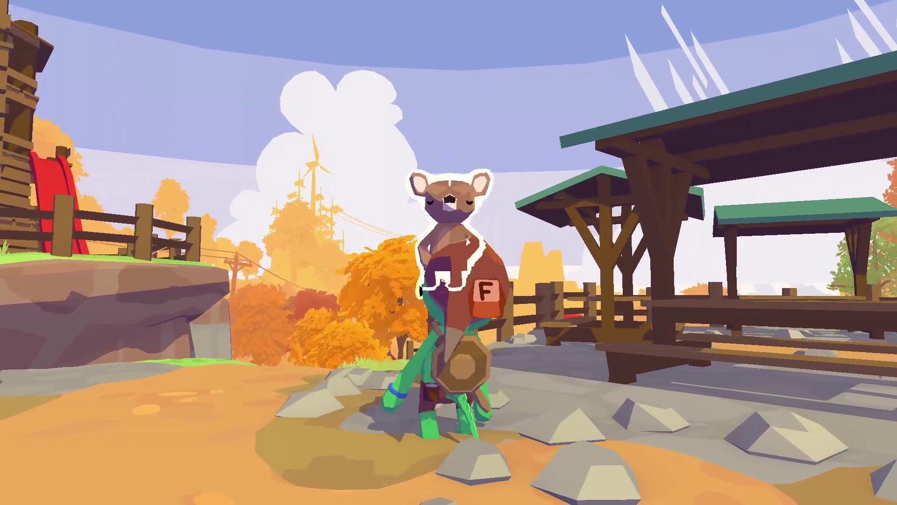
# Run through the playground and finish Franny's dialogue
pyautogui.press('w')
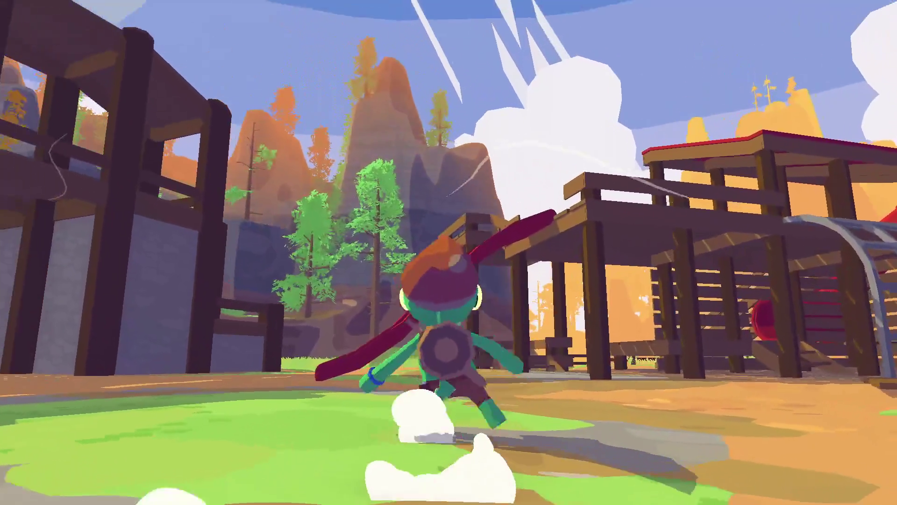
pyautogui.press('d')
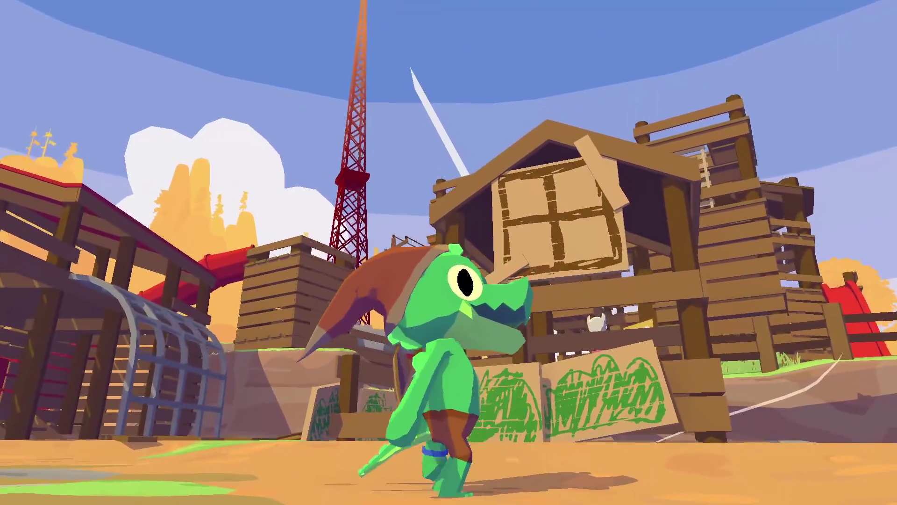
pyautogui.press('w')
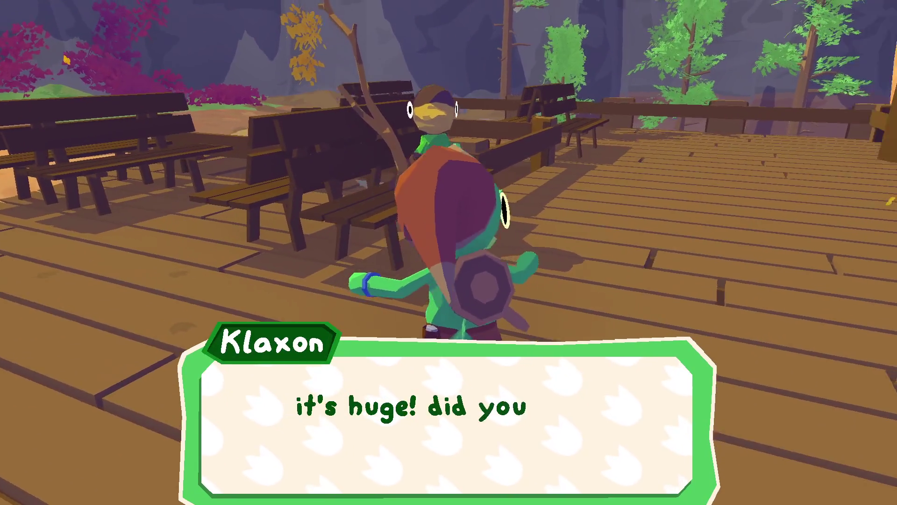
pyautogui.press('space')
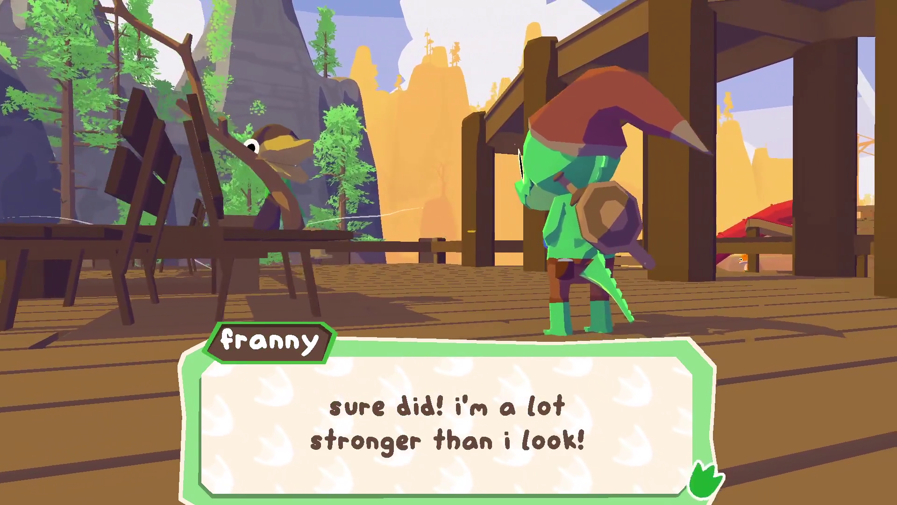
pyautogui.press('space')
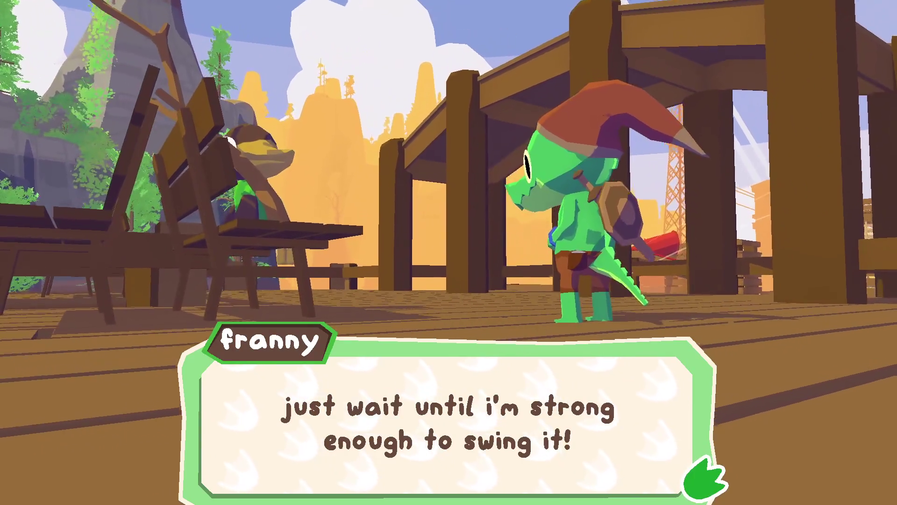
pyautogui.press('space')
# Run across the wooden deck and up the dirt path, then pause the game
pyautogui.press('w')
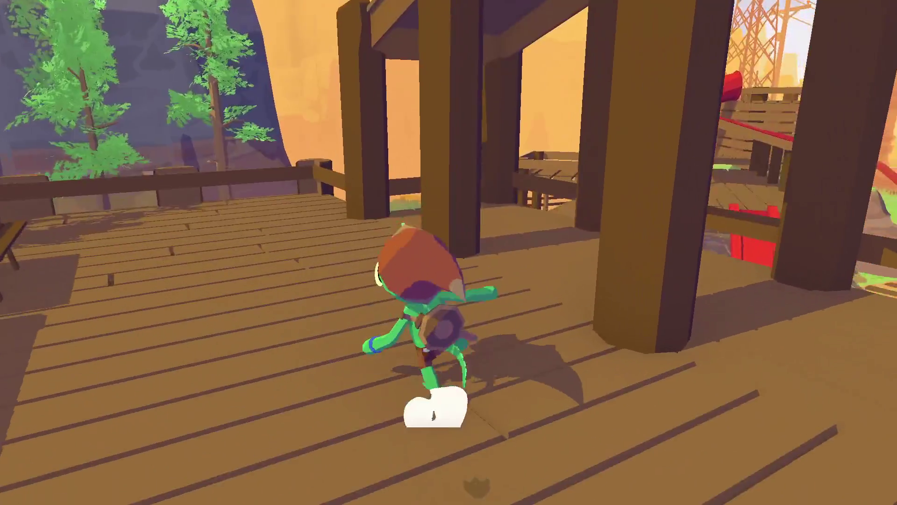
pyautogui.press('w')
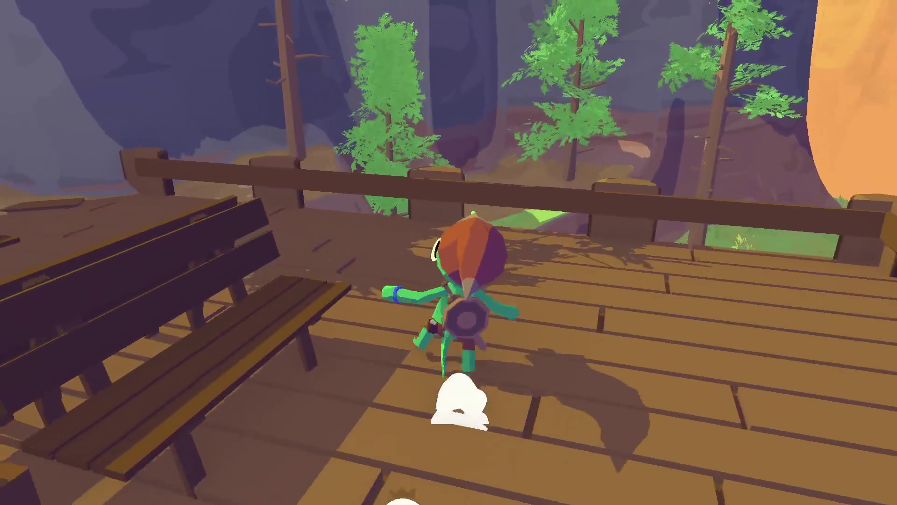
pyautogui.press('w')
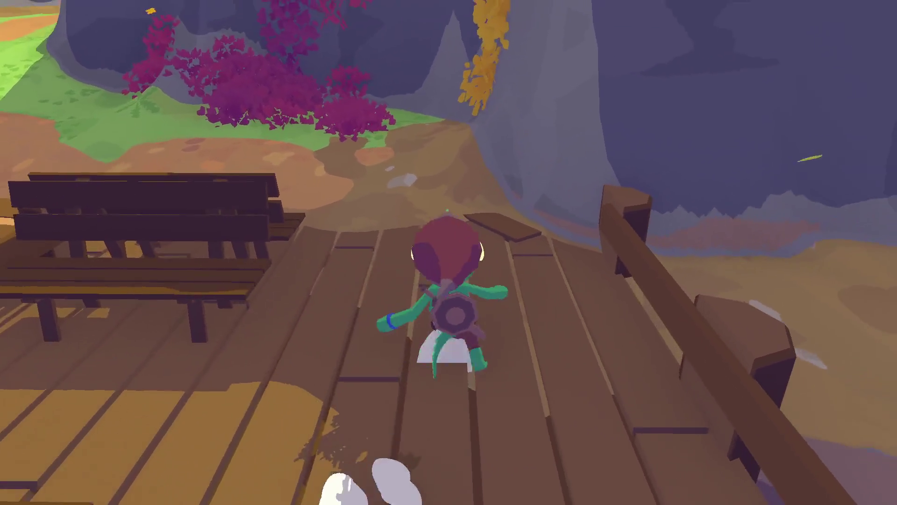
pyautogui.press('w')
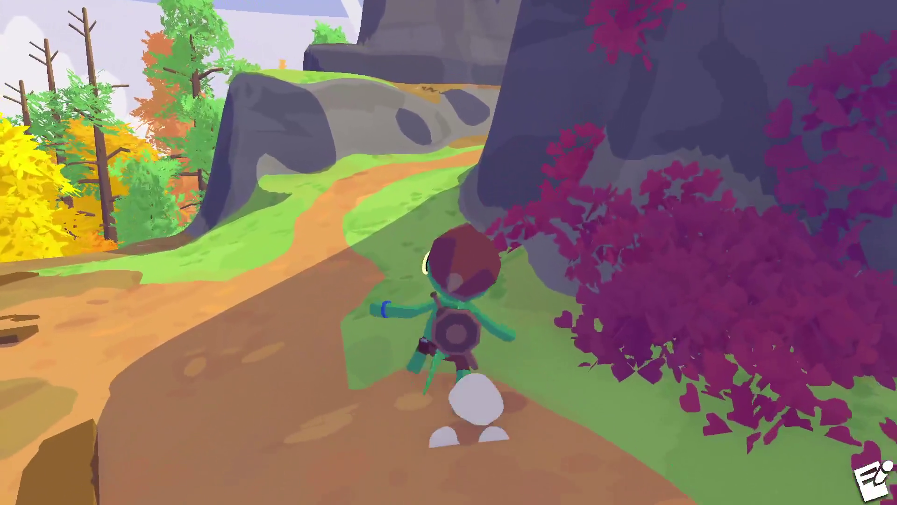
pyautogui.press('w')
pyautogui.press('Escape')
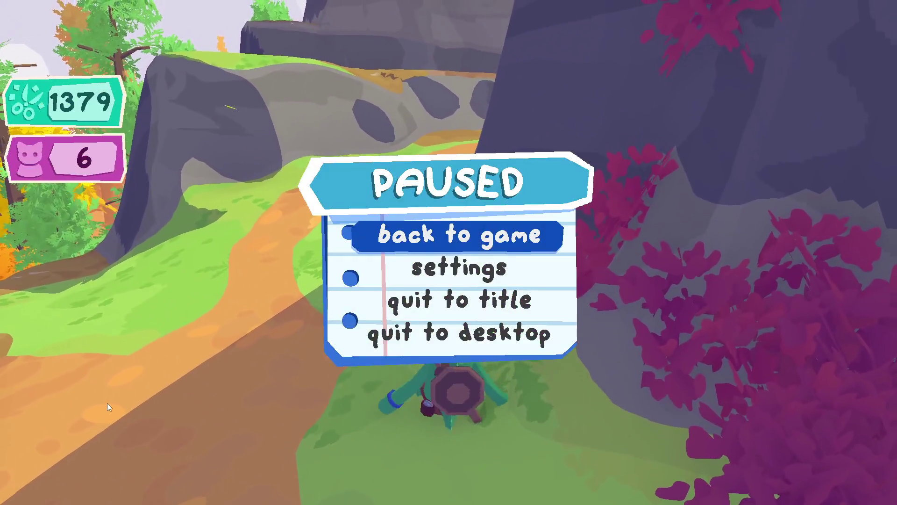
# Turn the game's music volume down to 0 in settings and return to the pause menu
pyautogui.click(359, 267)
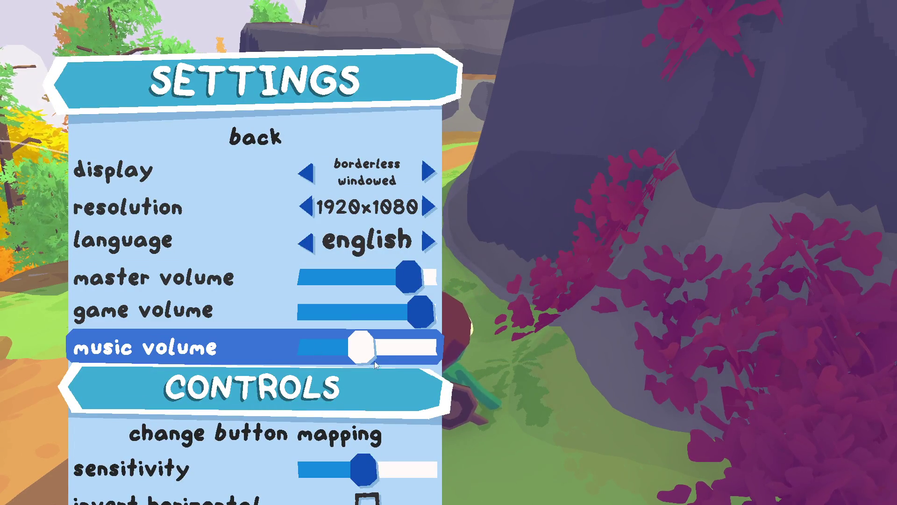
pyautogui.moveTo(361, 349); pyautogui.dragTo(302, 347)
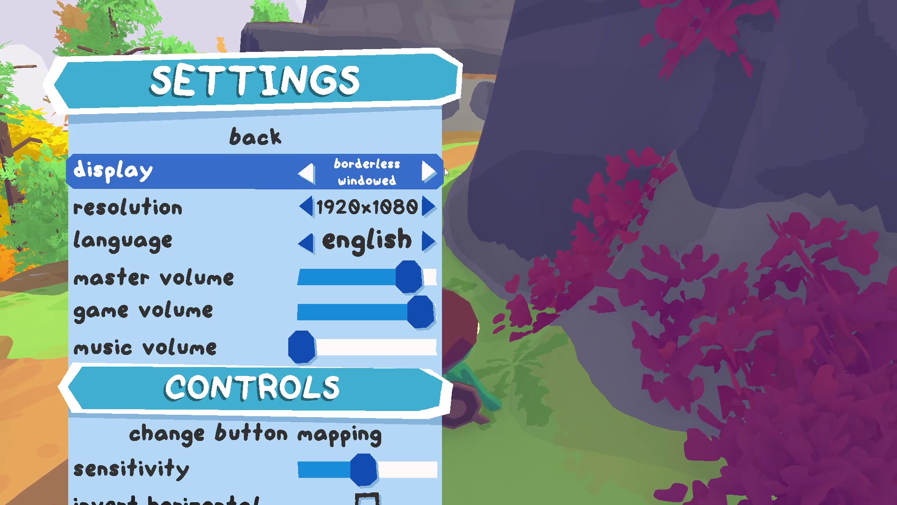
pyautogui.press('Escape')
pyautogui.press('Escape')
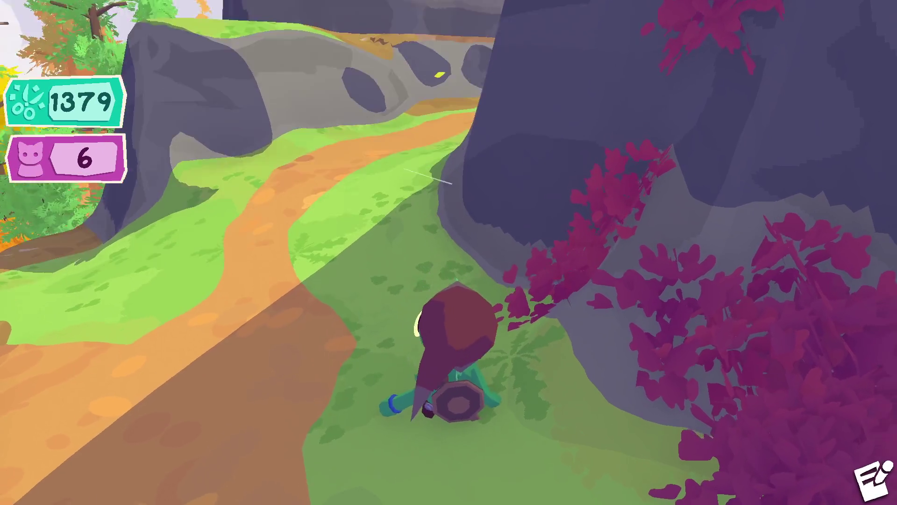
# Run the gator along the dirt path and climb the rock ledges up toward the plateau
pyautogui.press('w')
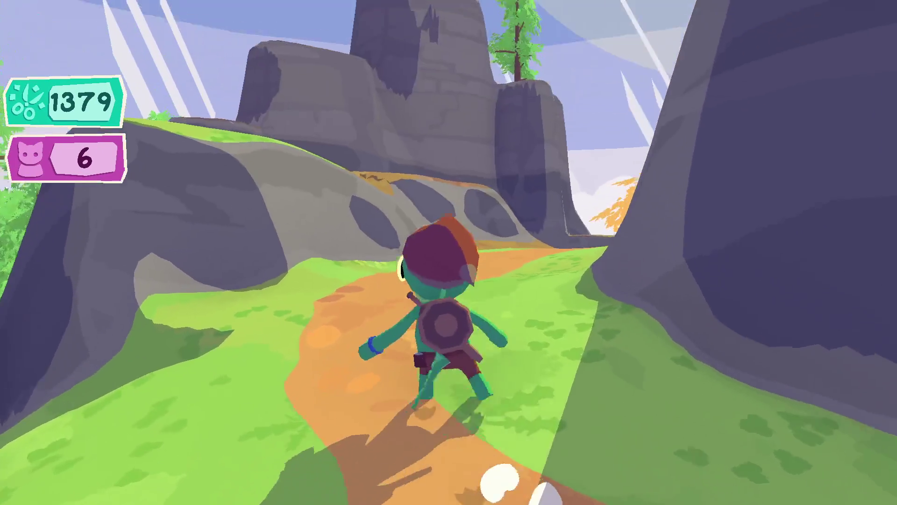
pyautogui.press('w')
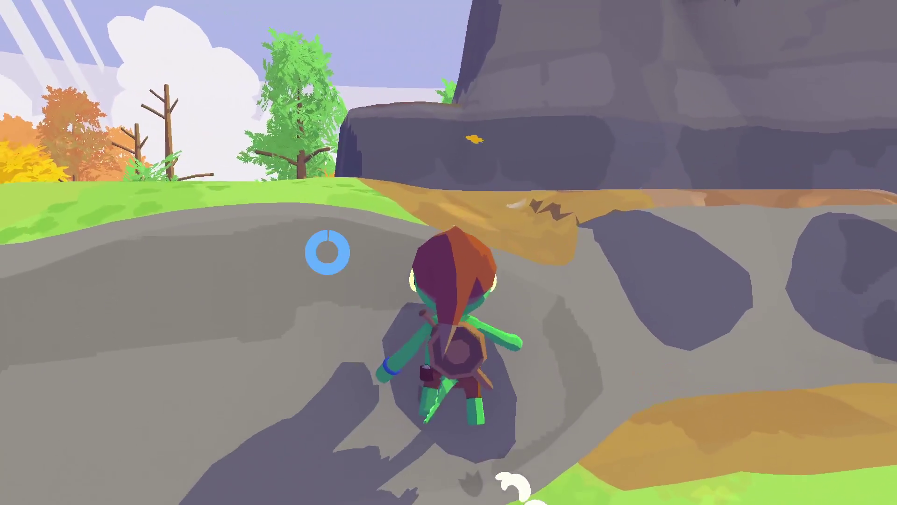
pyautogui.press('w')
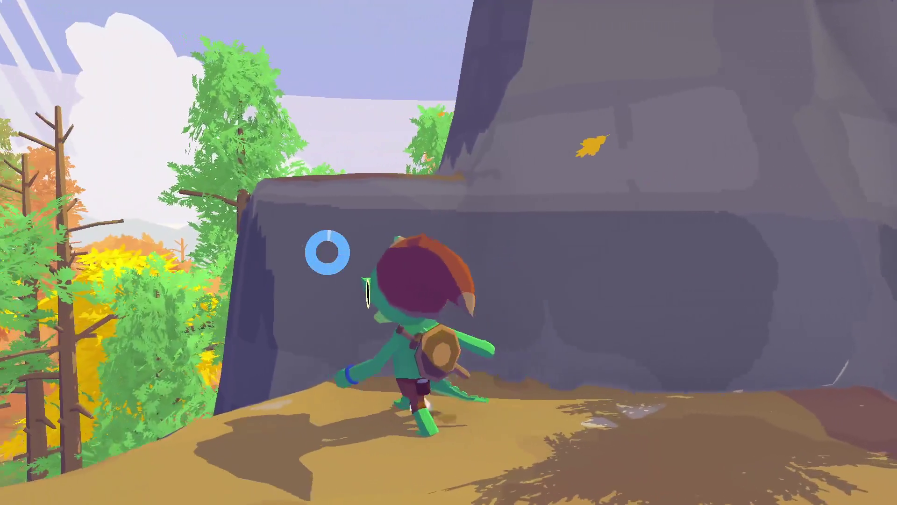
pyautogui.press('w')
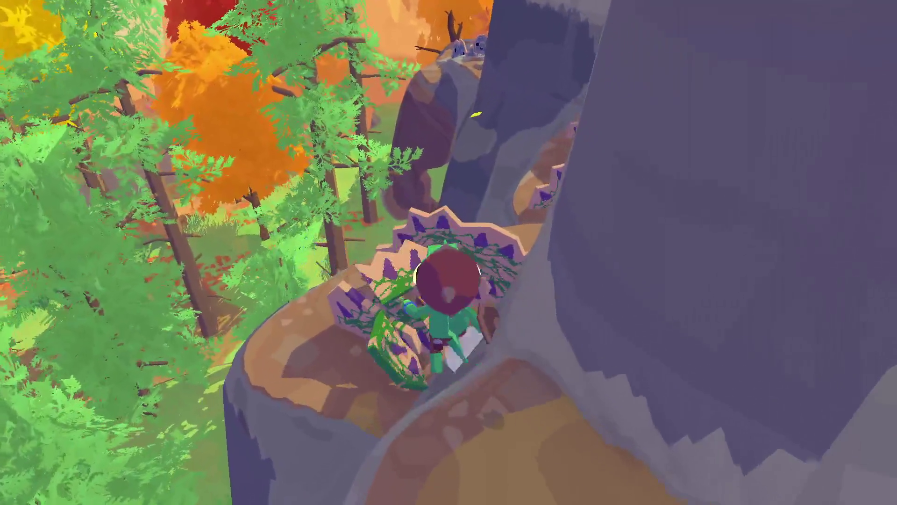
pyautogui.press('w')
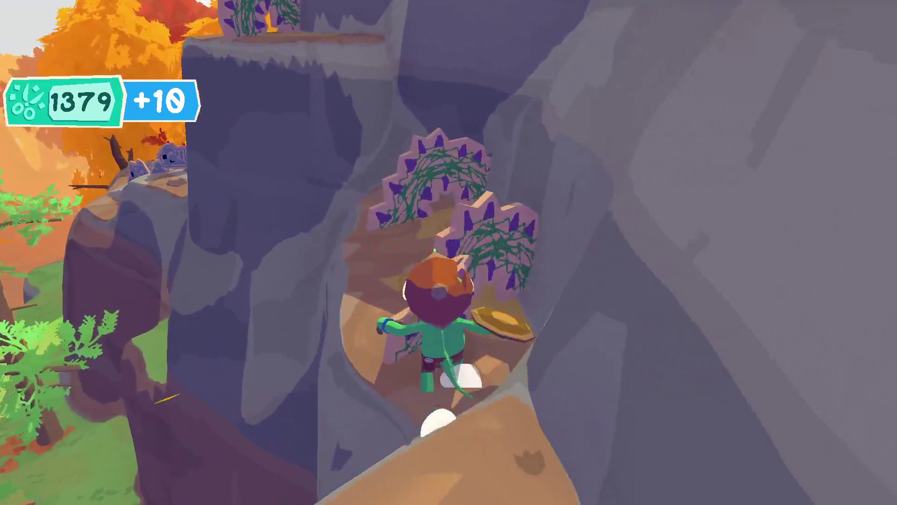
pyautogui.press('w')
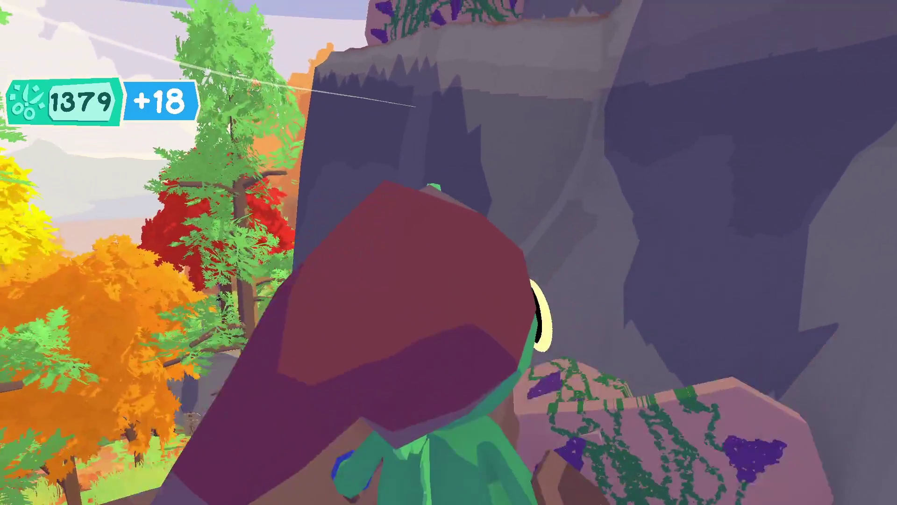
pyautogui.press('w')
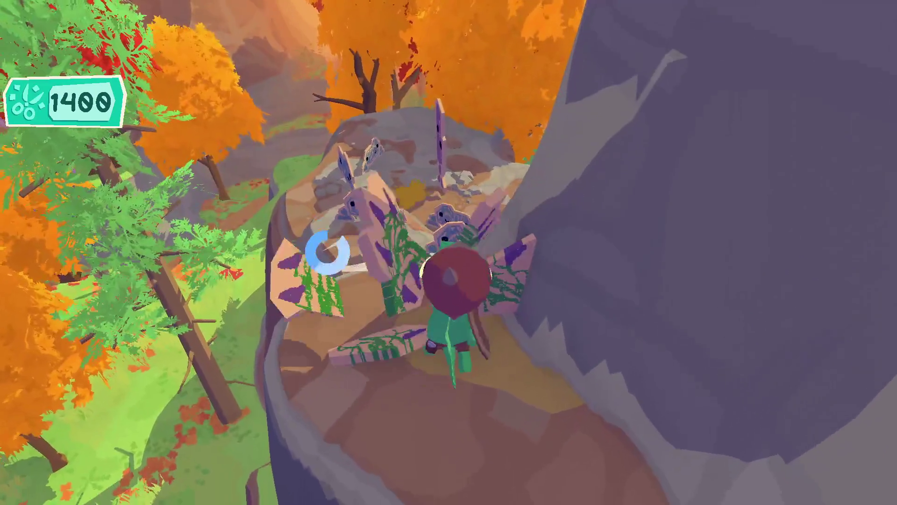
pyautogui.press('w')
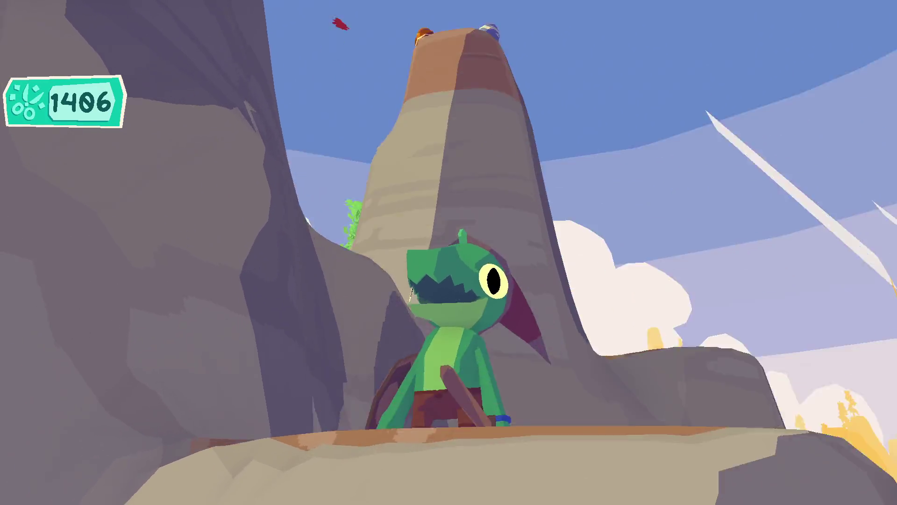
pyautogui.press('w')
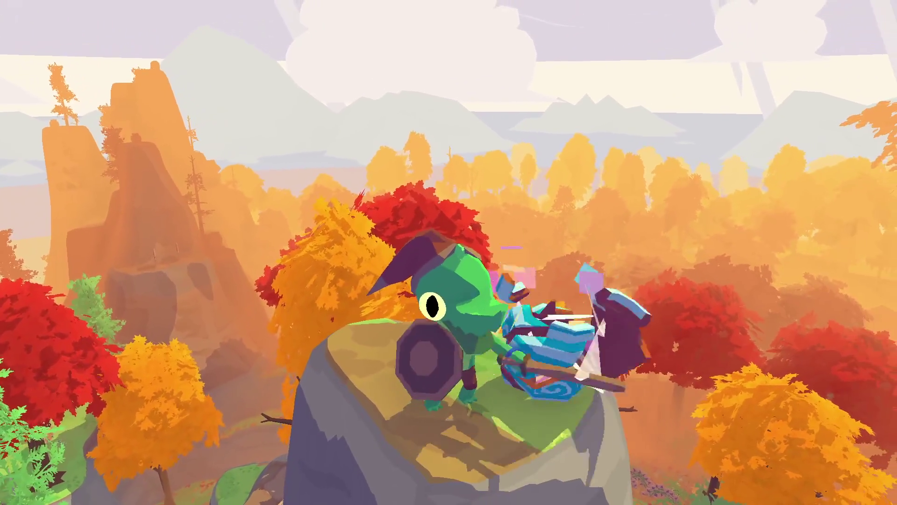
pyautogui.press('d')
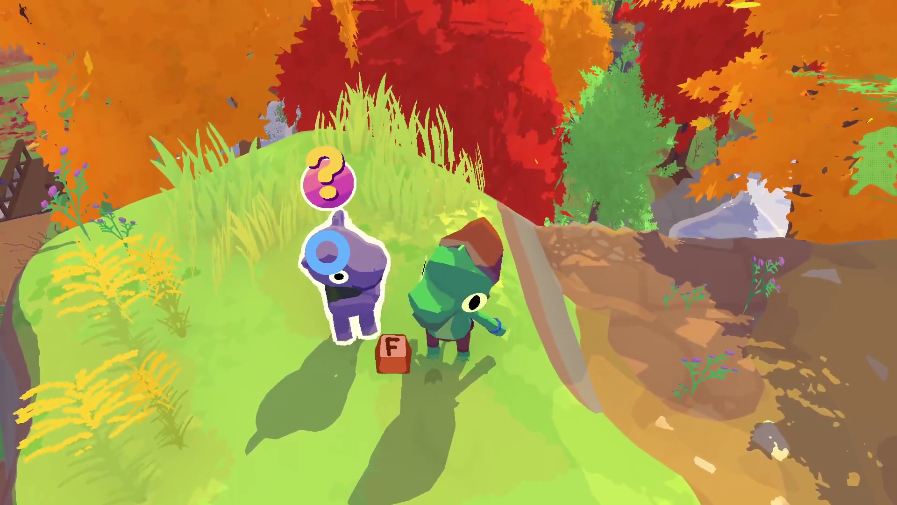
# Talk to the purple character and advance through the opening dialogue lines
pyautogui.press('f')
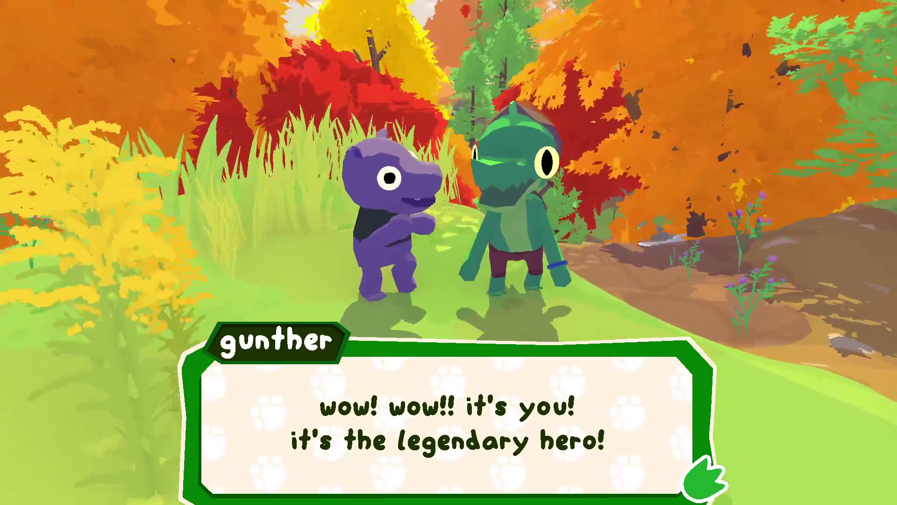
pyautogui.press('f')
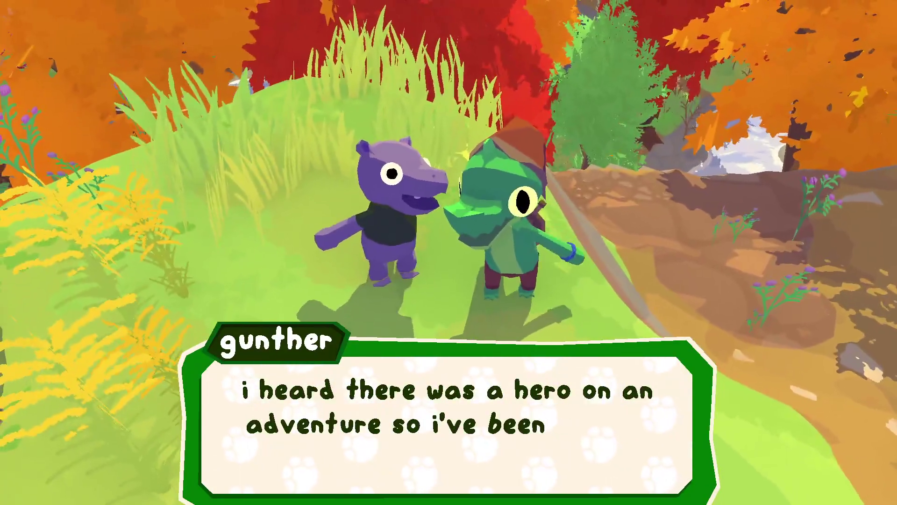
pyautogui.press('f')
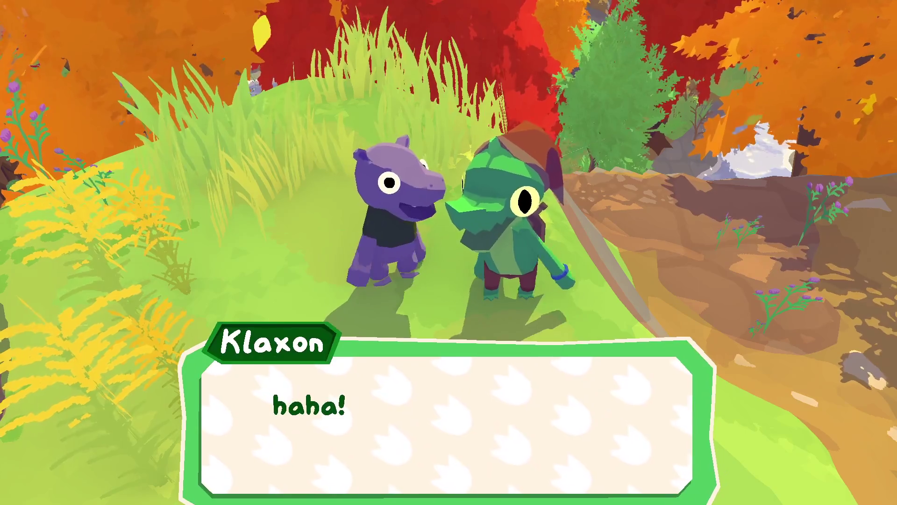
pyautogui.press('f')
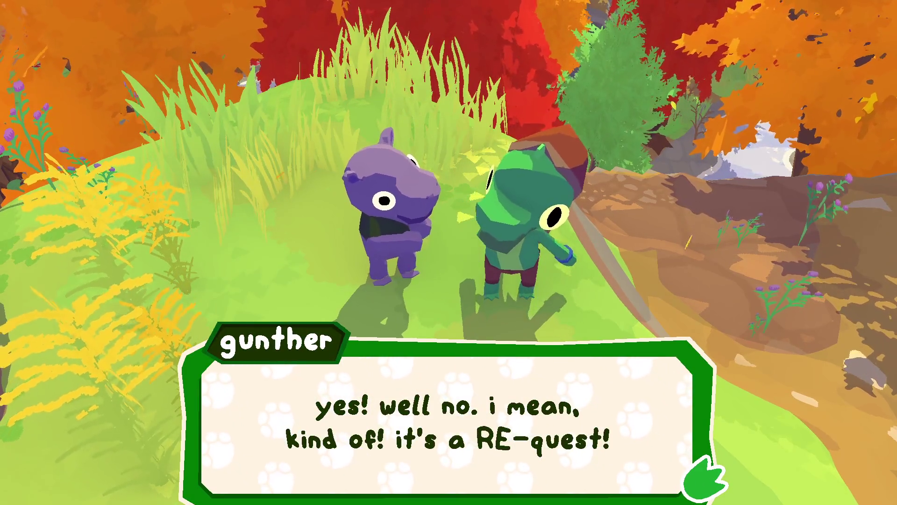
pyautogui.press('f')
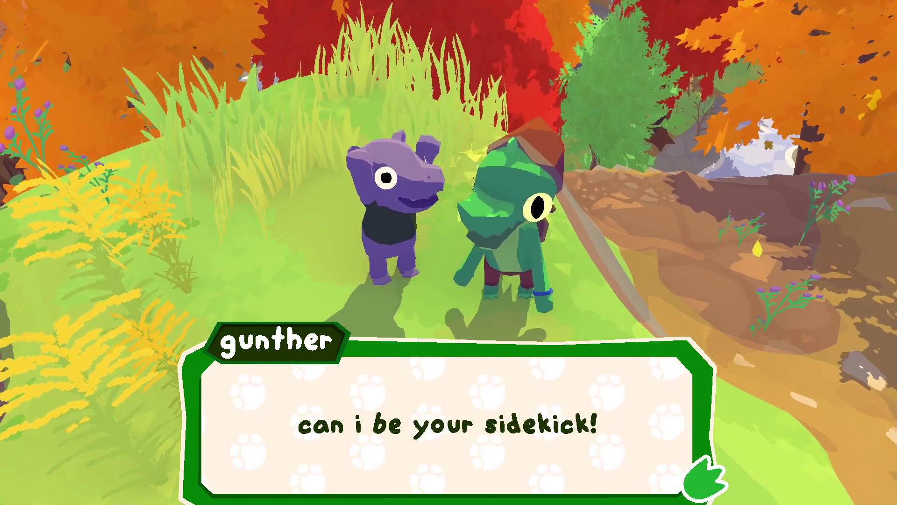
pyautogui.press('f')
pyautogui.press('f')
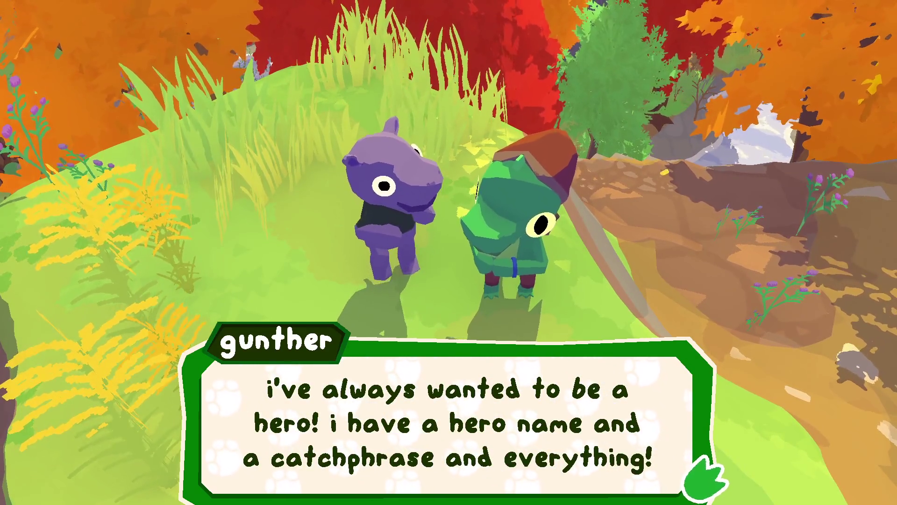
pyautogui.press('f')
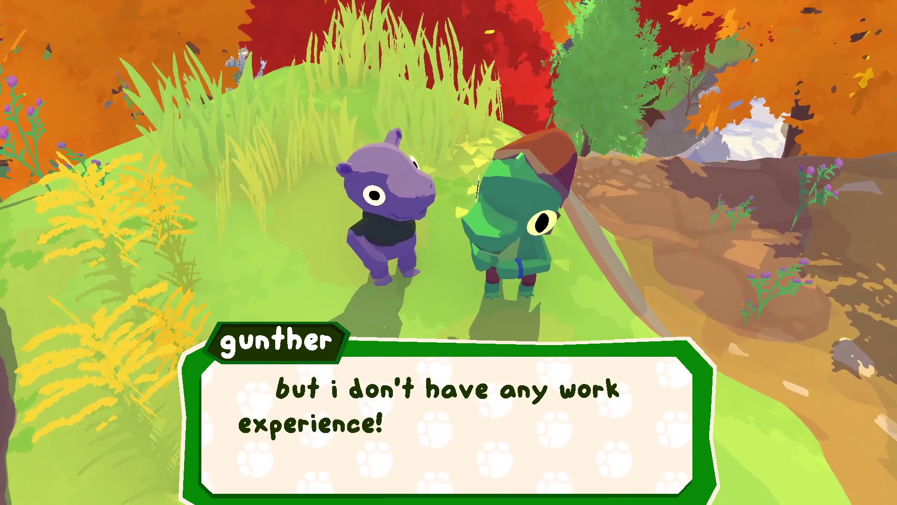
pyautogui.press('f')
pyautogui.press('f')
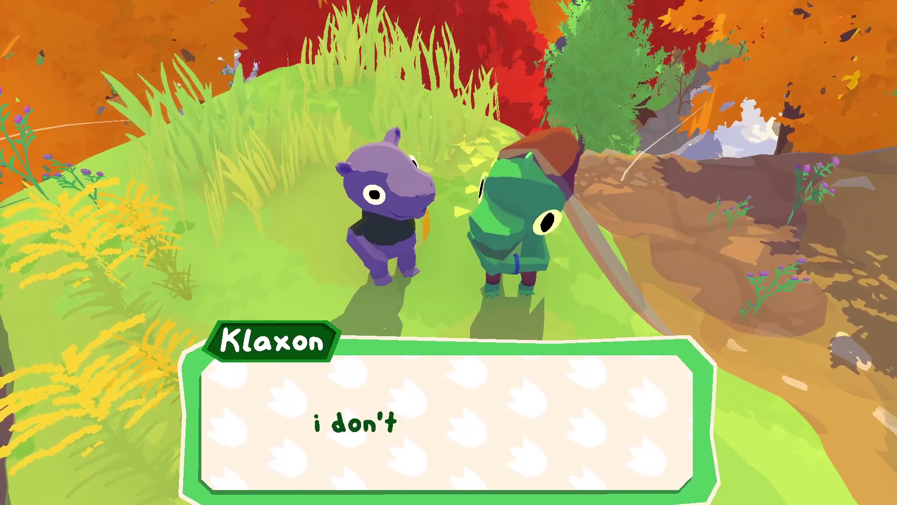
pyautogui.press('f')
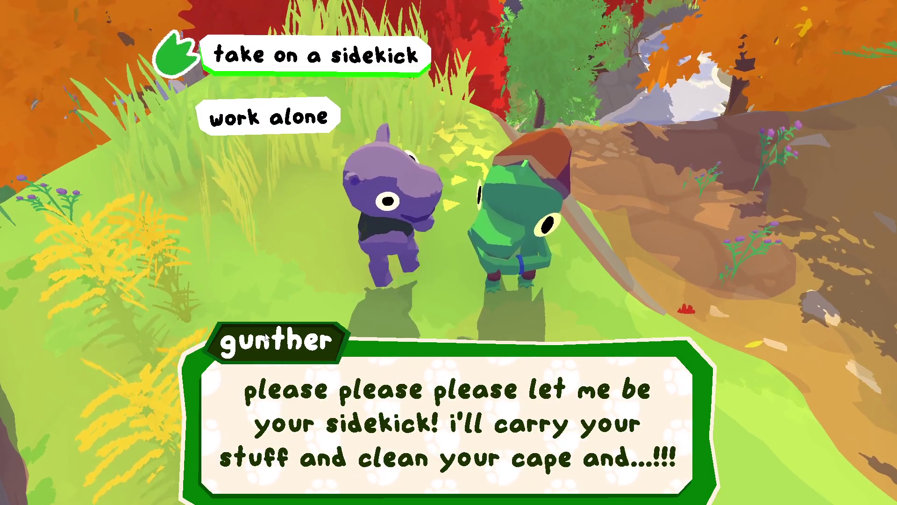
# Agree to take on a sidekick and advance through the remaining conversation
pyautogui.press('f')
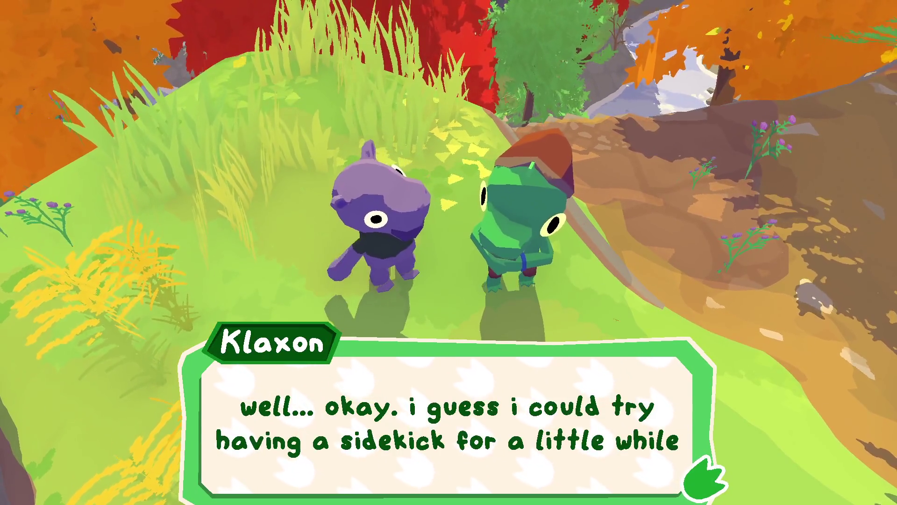
pyautogui.press('f')
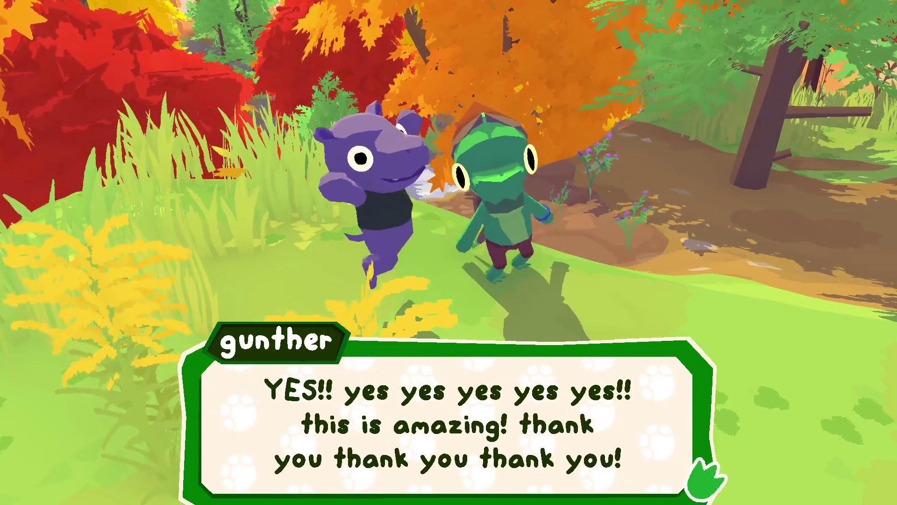
pyautogui.press('f')
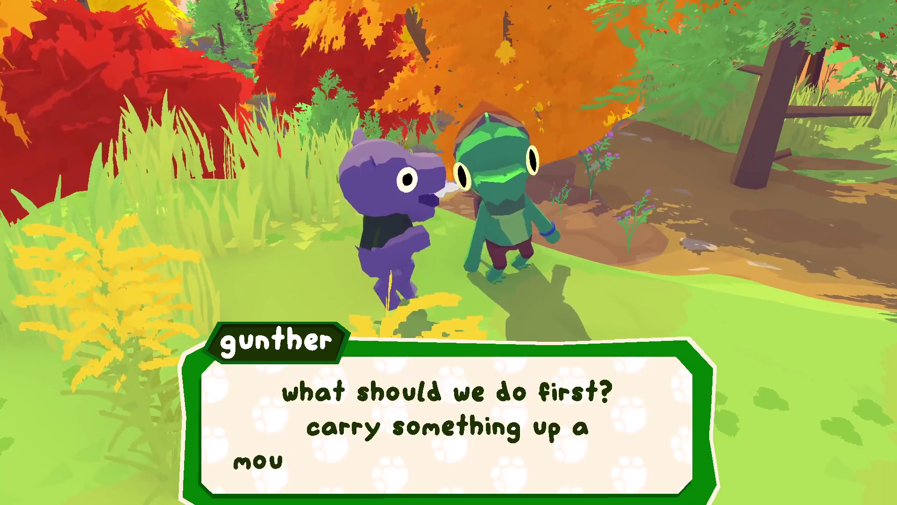
pyautogui.press('f')
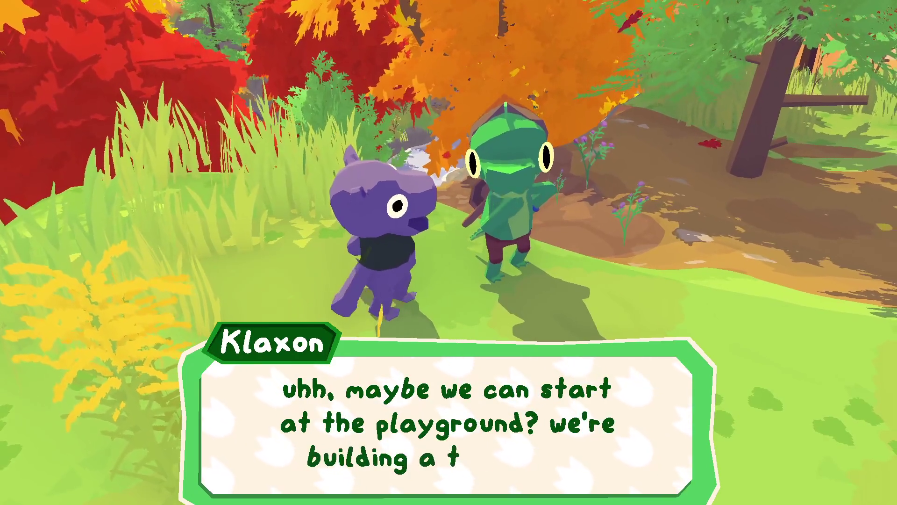
pyautogui.press('f')
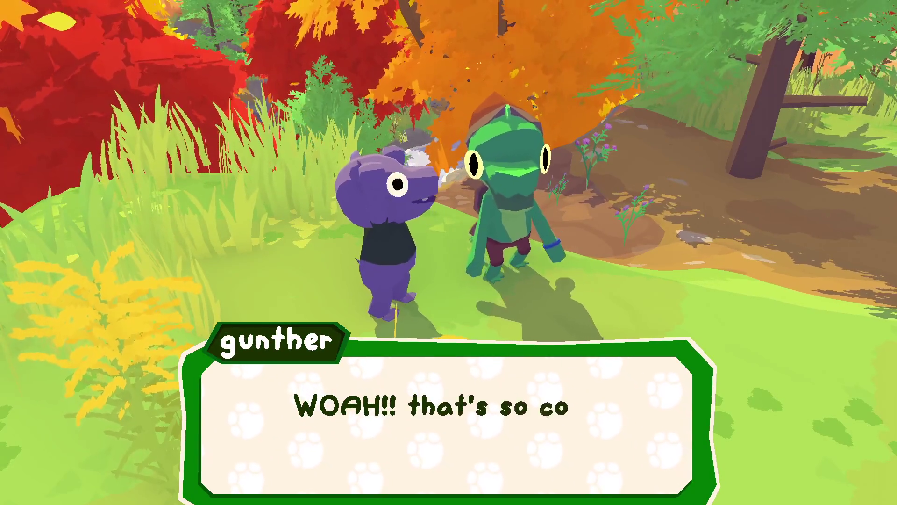
# Close Klaxon's conversation, move along the forest path, and briefly chat with Gunther
pyautogui.press('f')
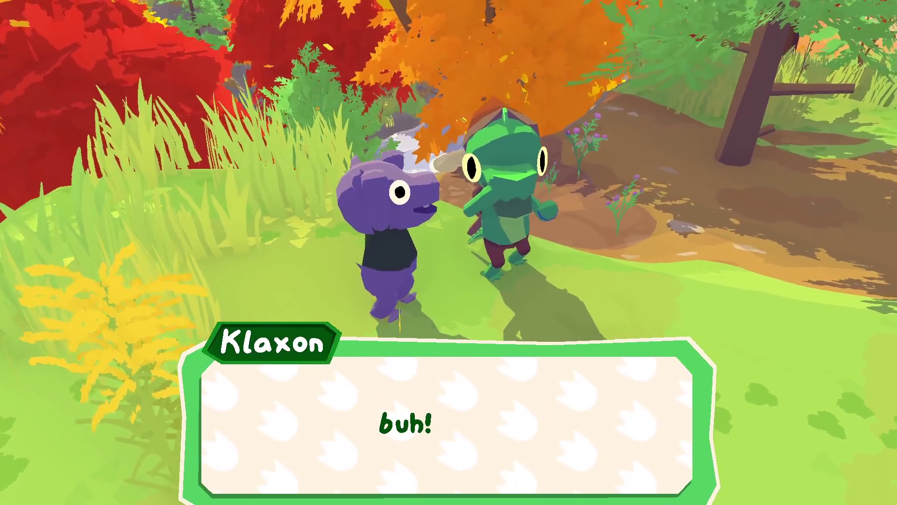
pyautogui.press('f')
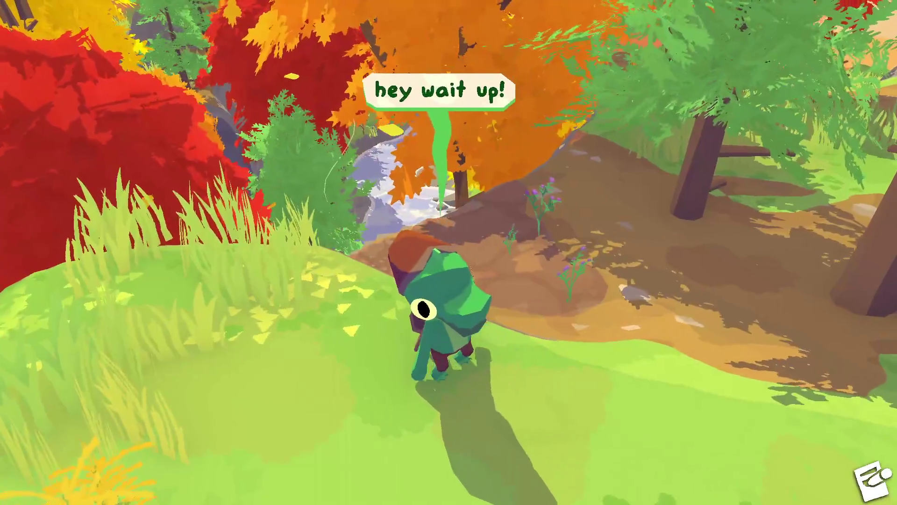
pyautogui.press('w')
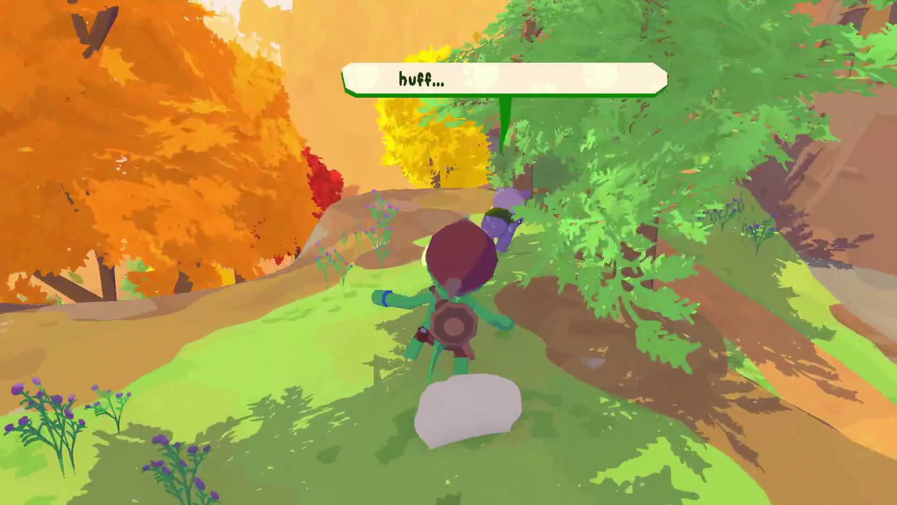
pyautogui.press('f')
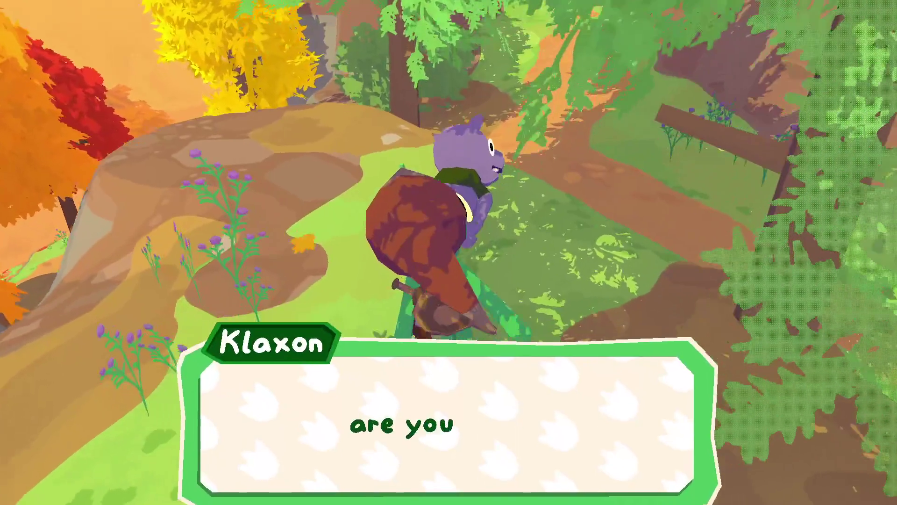
pyautogui.press('f')
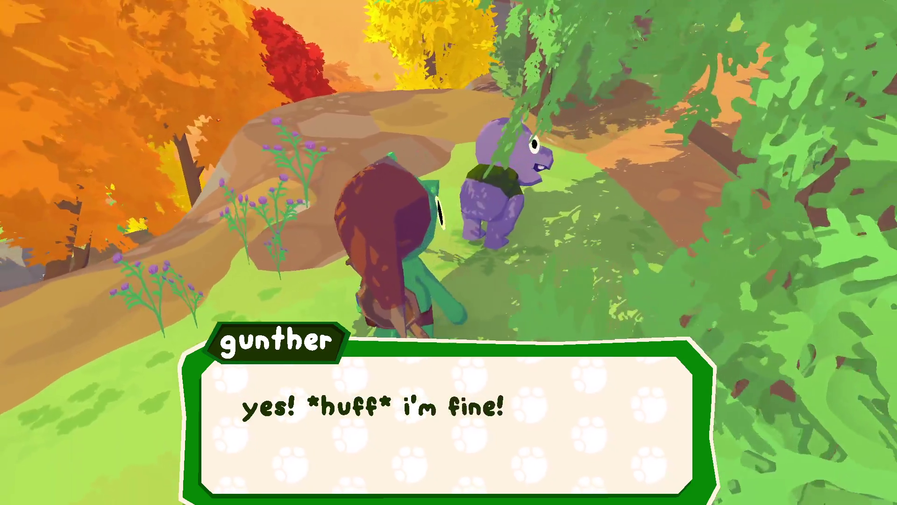
pyautogui.press('f')
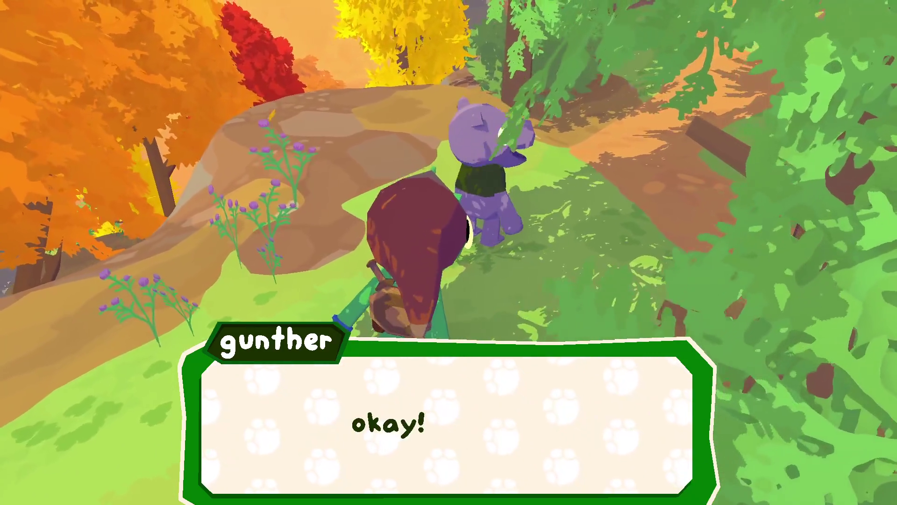
pyautogui.press('f')
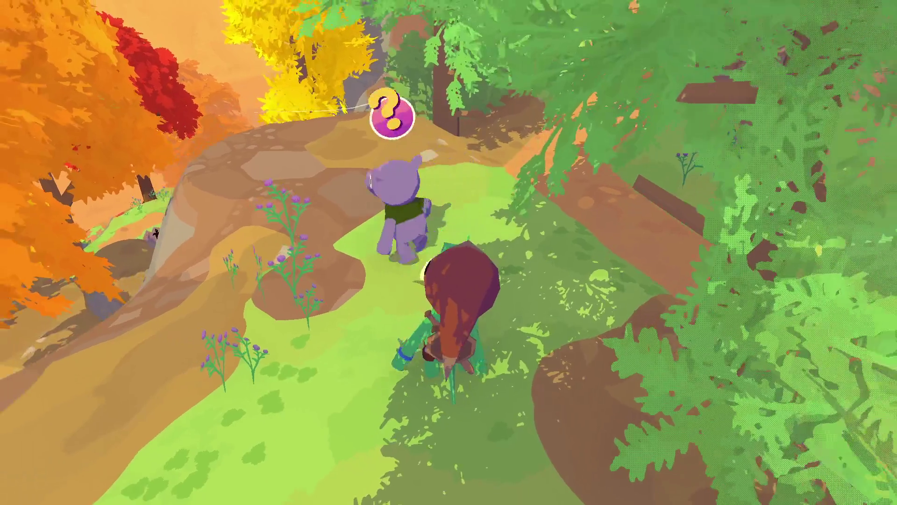
# Walk up to Gunther and finish his apology conversation to collect the rewards
pyautogui.press('w')
pyautogui.press('f')
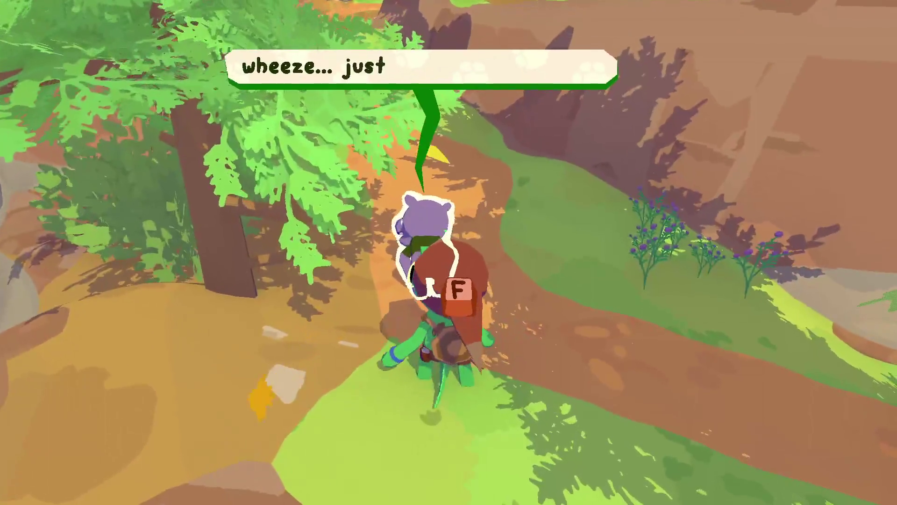
pyautogui.press('d')
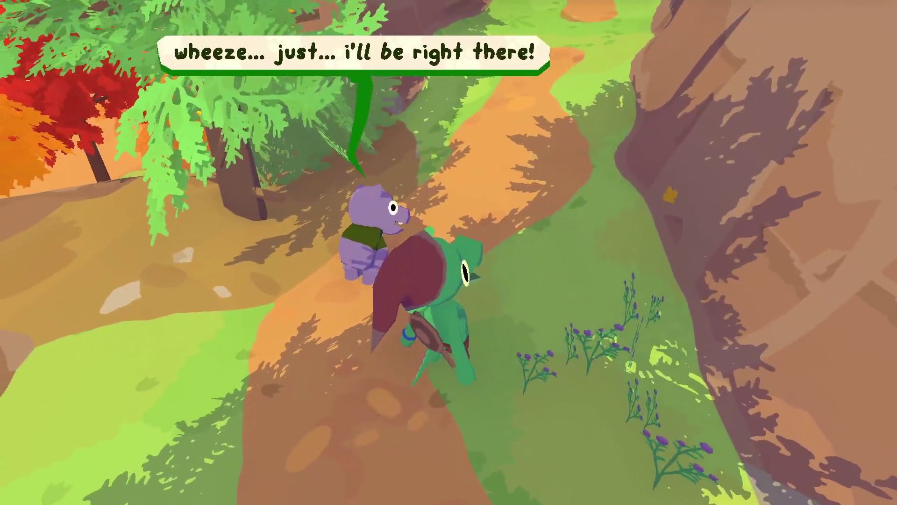
pyautogui.press('a')
pyautogui.press('f')
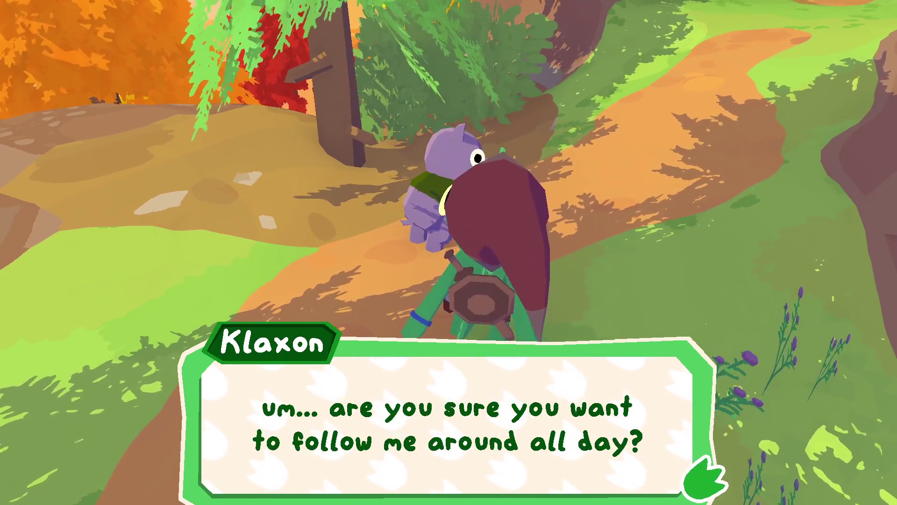
pyautogui.press('f')
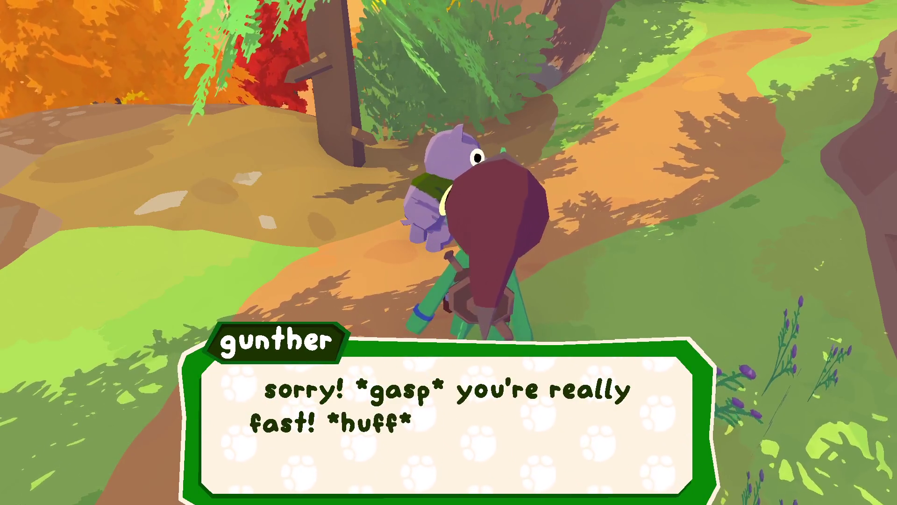
pyautogui.press('f')
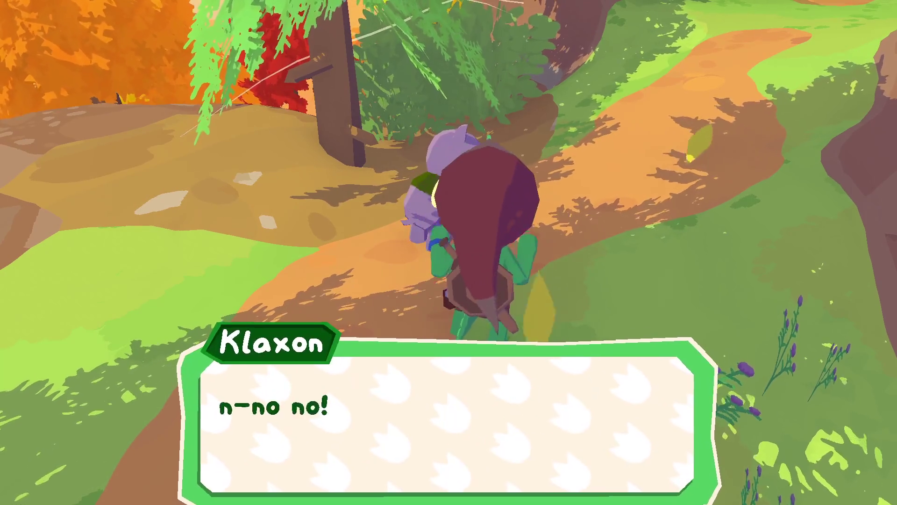
pyautogui.press('f')
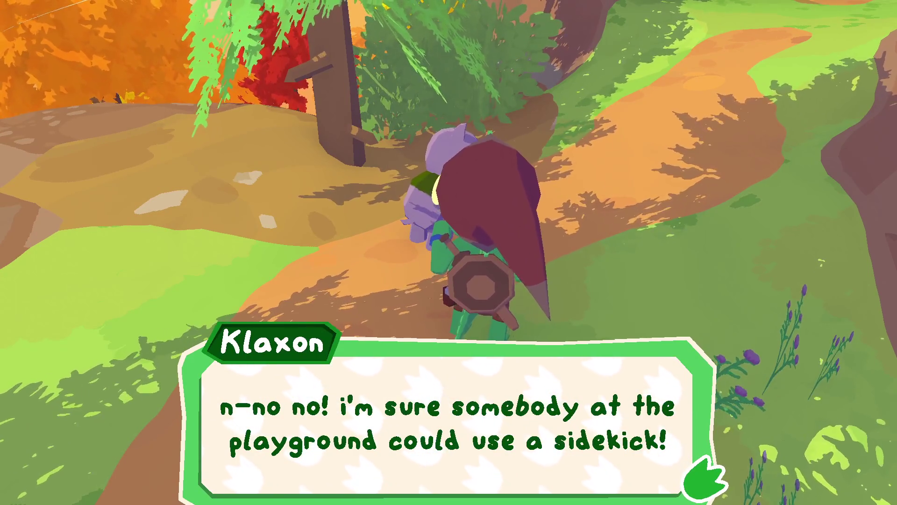
pyautogui.press('f')
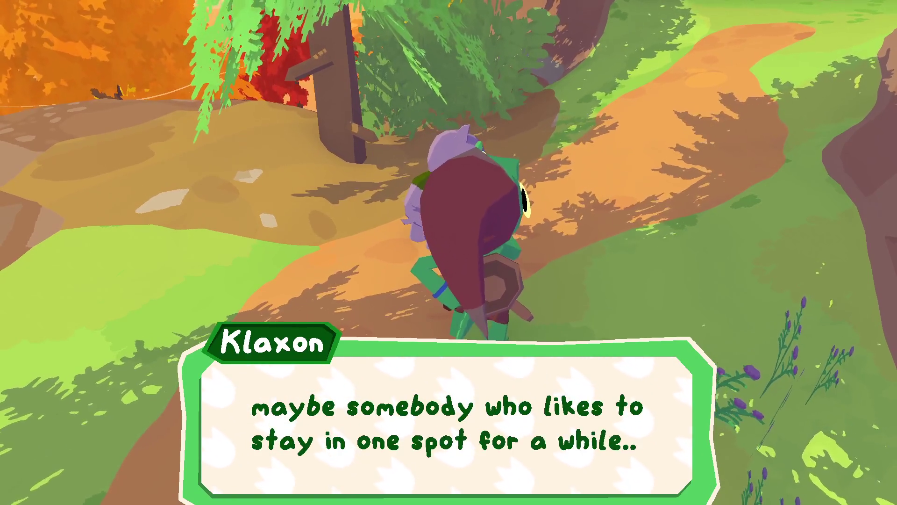
pyautogui.press('f')
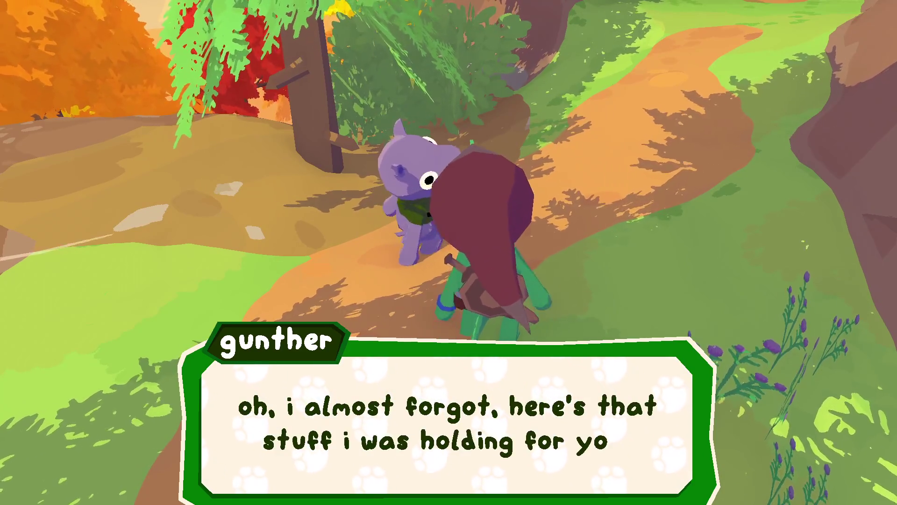
pyautogui.press('f')
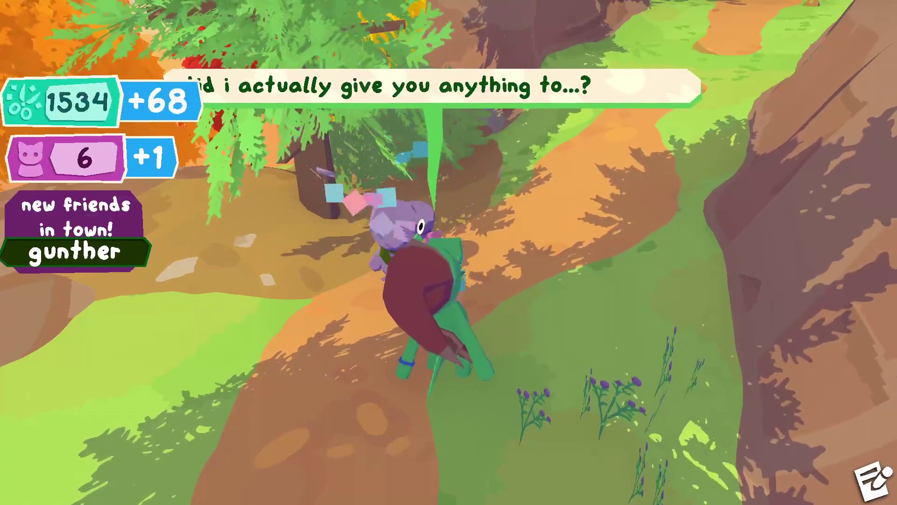
# Run up the forest path through the canyon and over the cliff onto the wooden boardwalk
pyautogui.press('w')
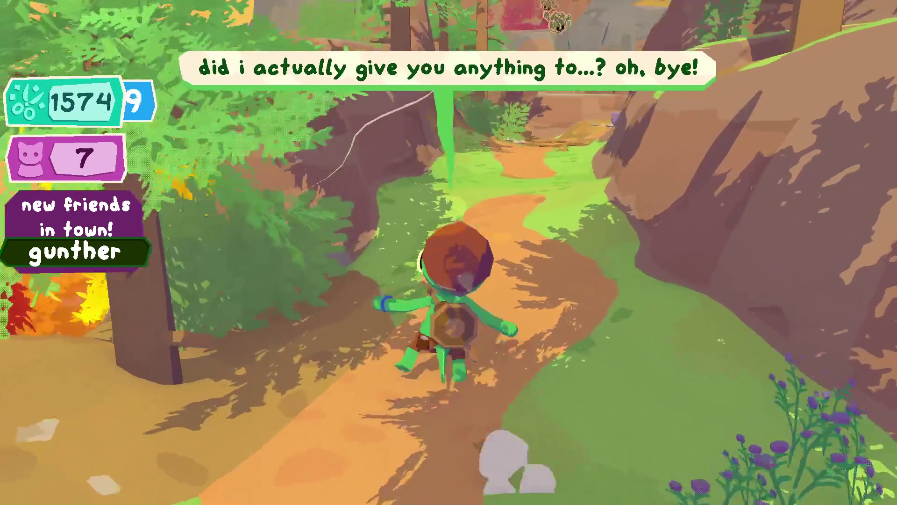
pyautogui.press('w')
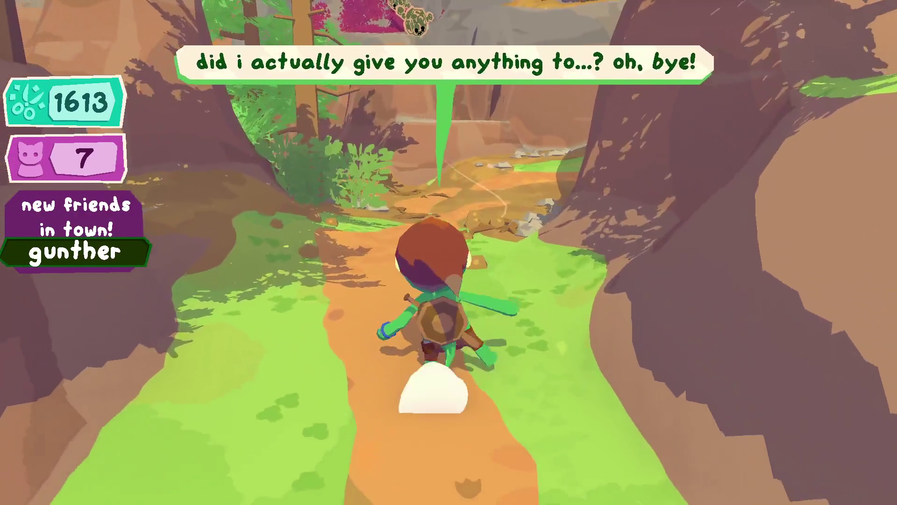
pyautogui.press('w')
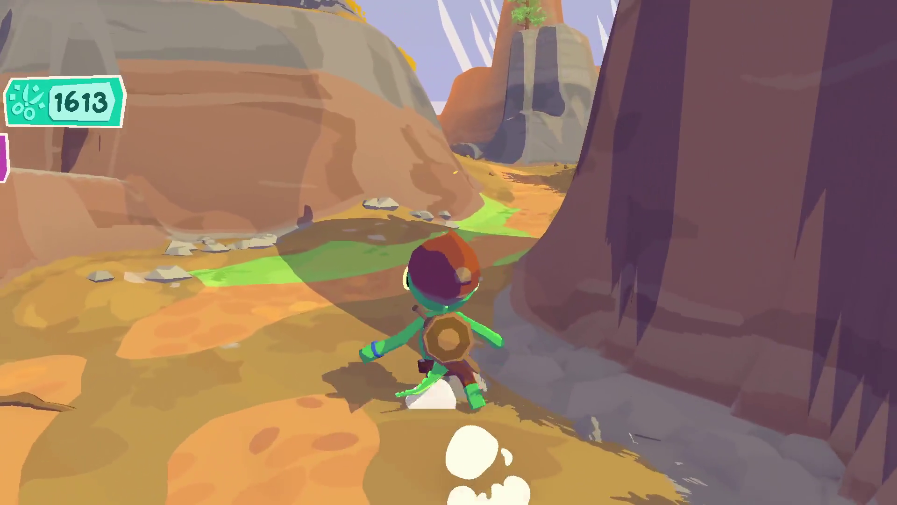
pyautogui.press('w')
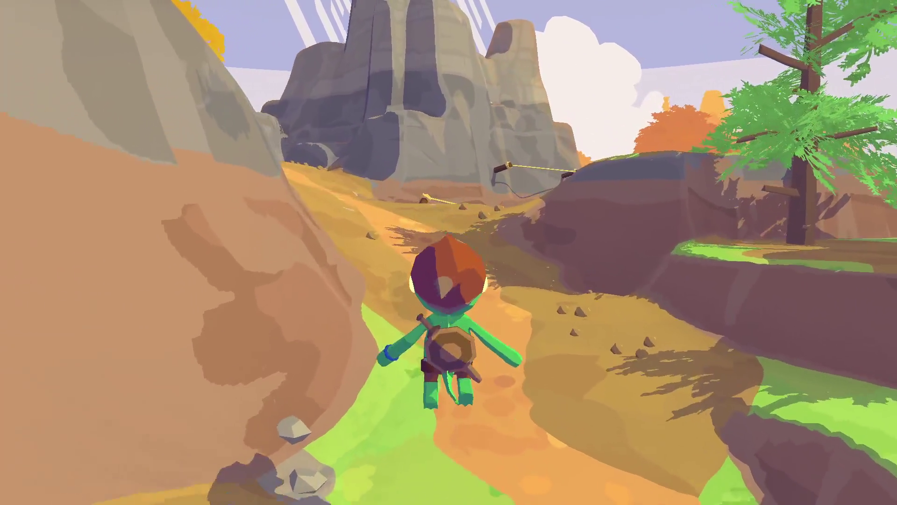
pyautogui.press('w')
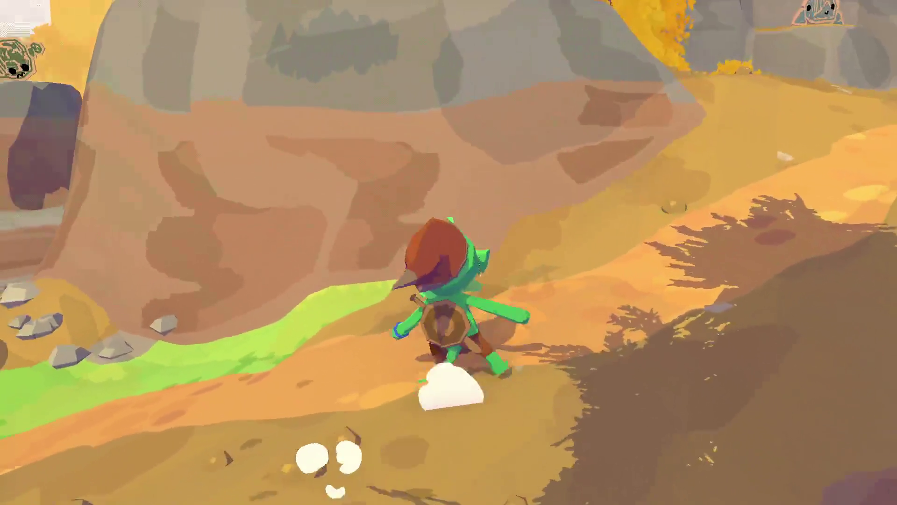
pyautogui.press('w')
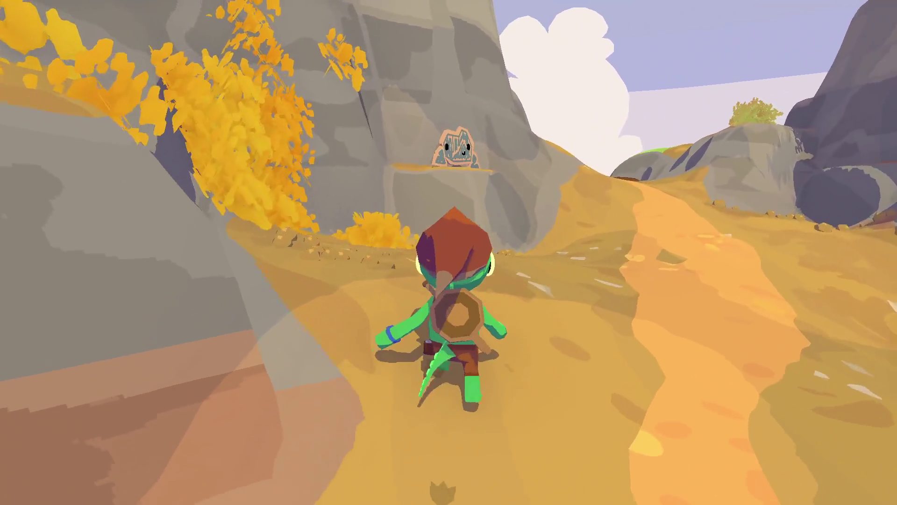
pyautogui.press('w')
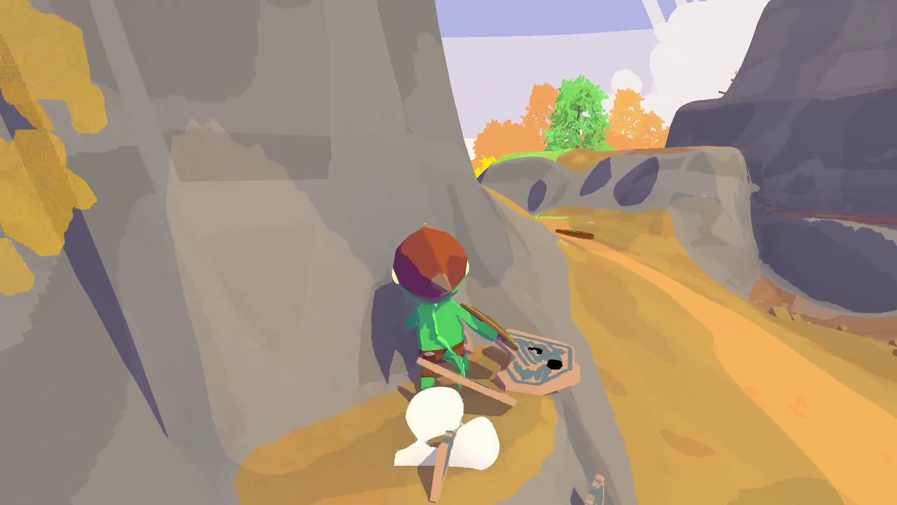
pyautogui.press('w')
pyautogui.press('w')
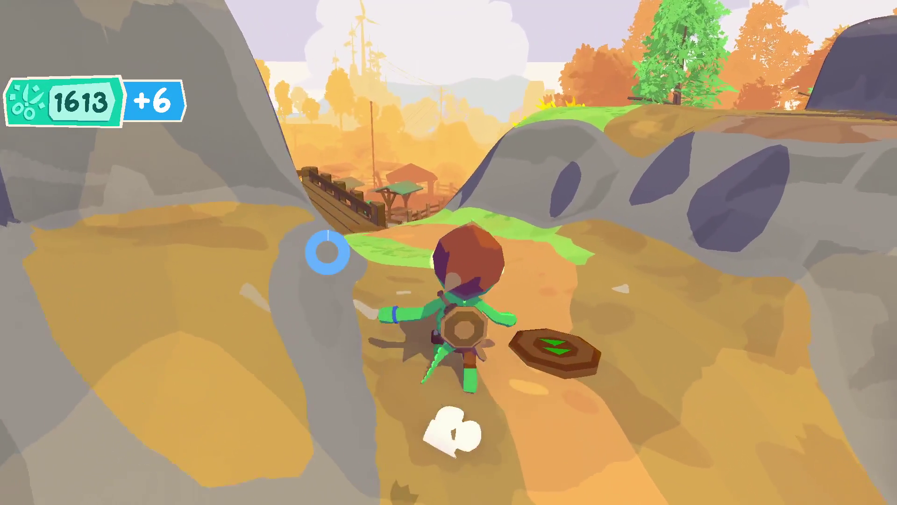
pyautogui.press('w')
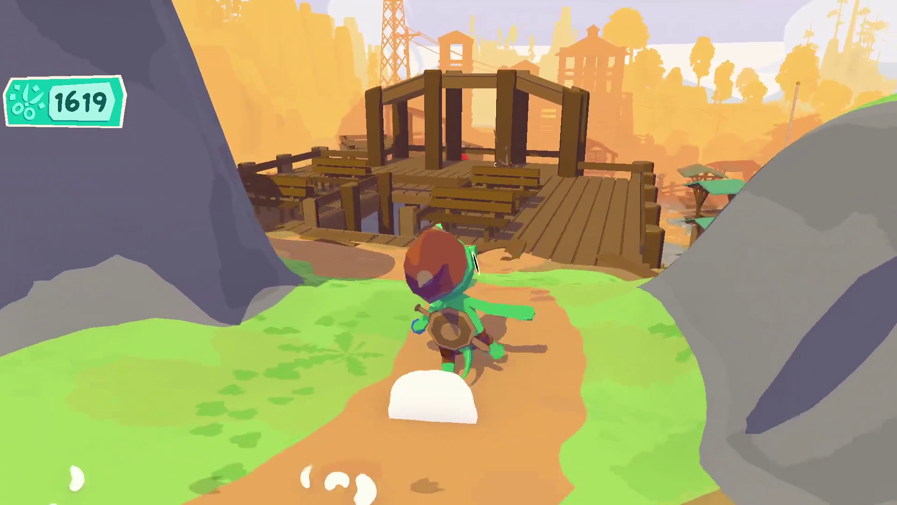
pyautogui.press('w')
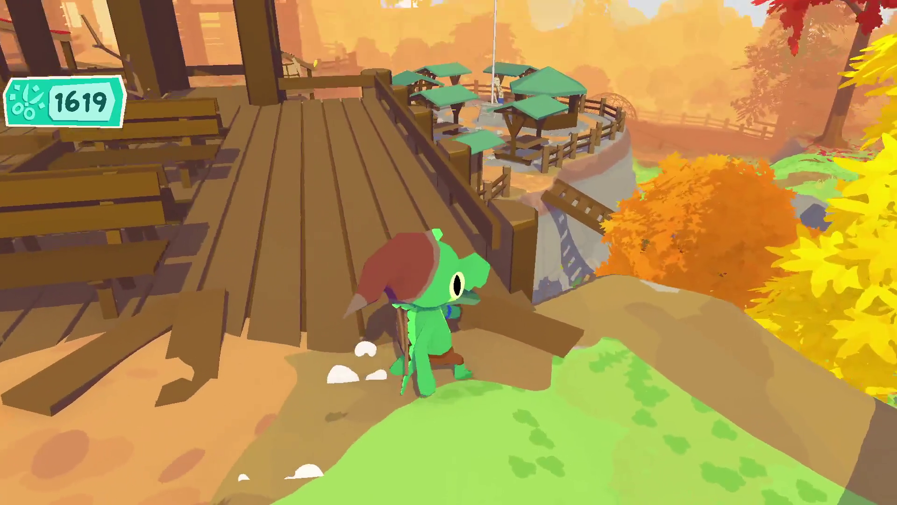
pyautogui.press('w')
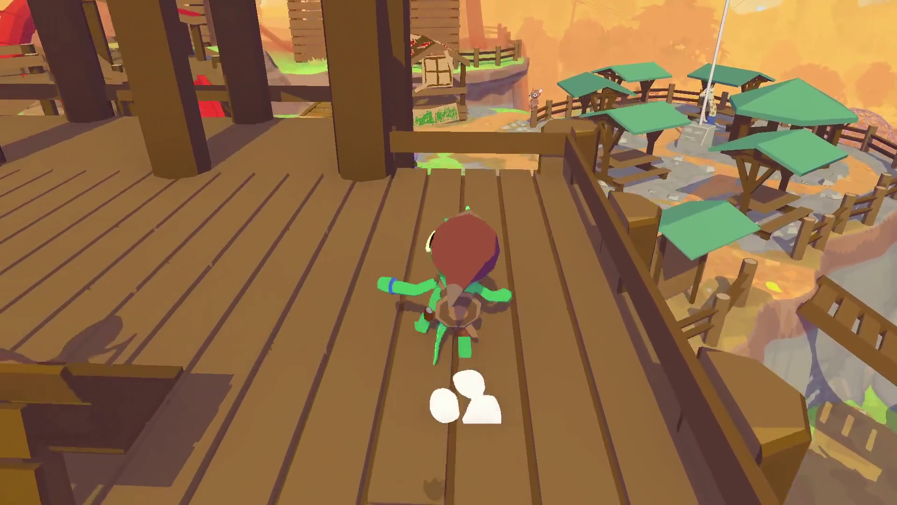
# Cross the deck past the benches to the pink-vined rock wall and start climbing
pyautogui.press('a')
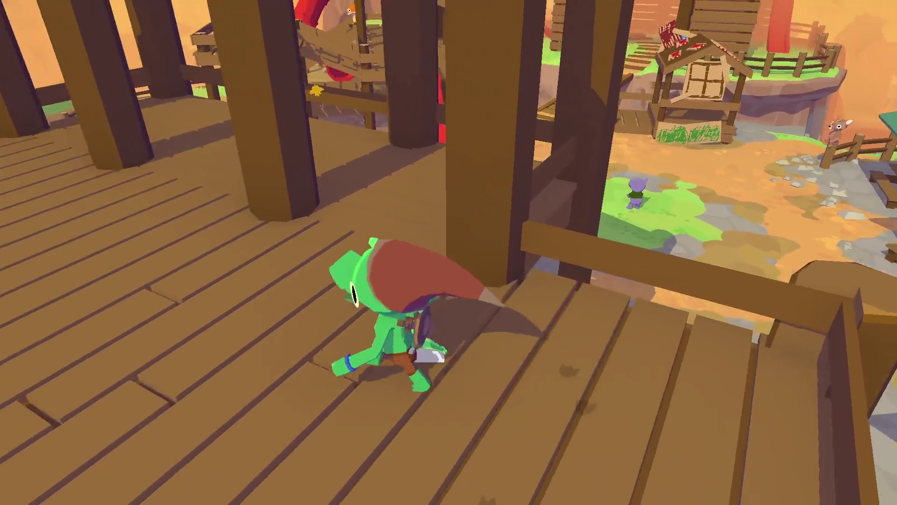
pyautogui.press('w')
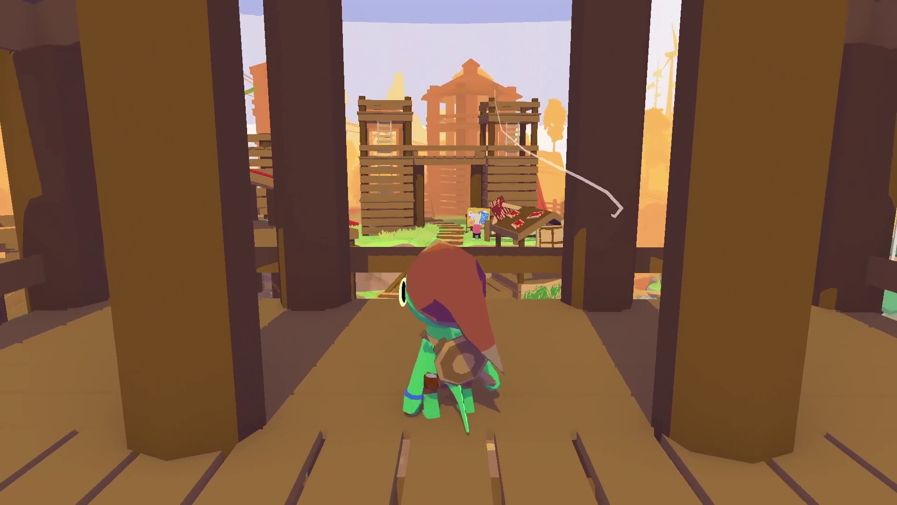
pyautogui.press('d')
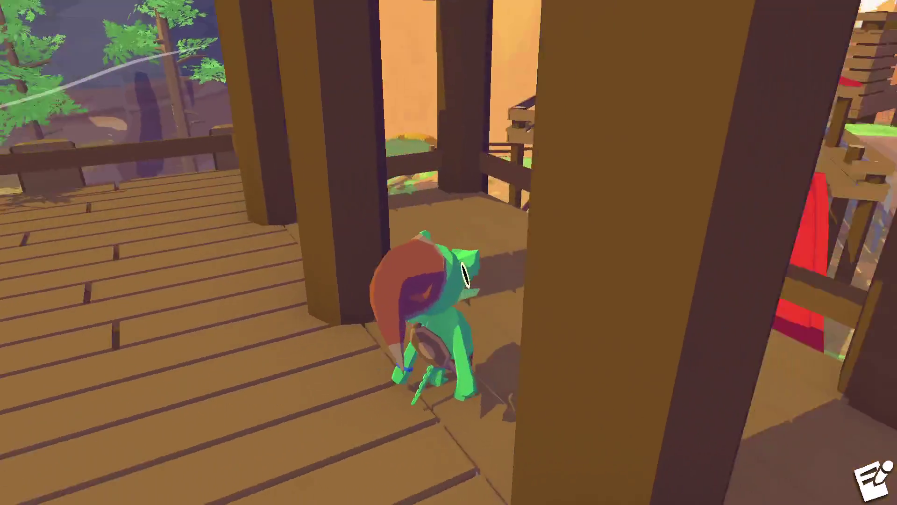
pyautogui.press('a')
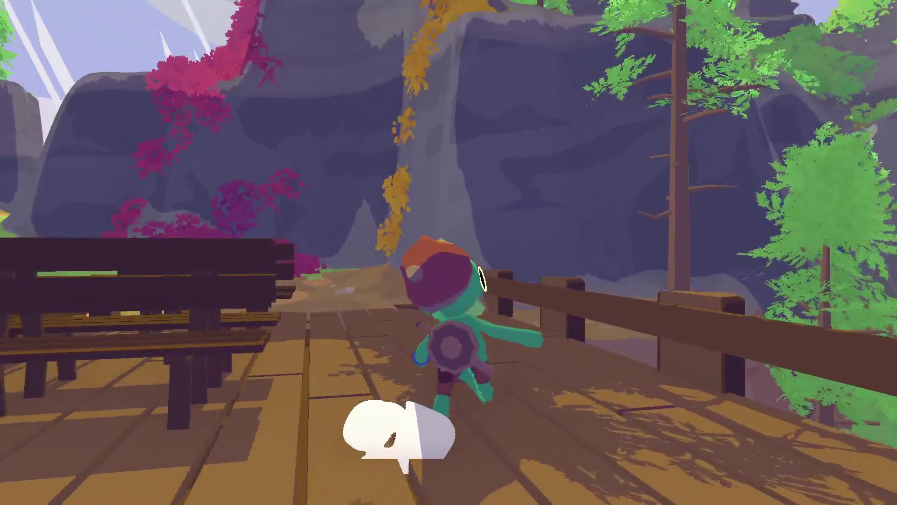
pyautogui.press('w')
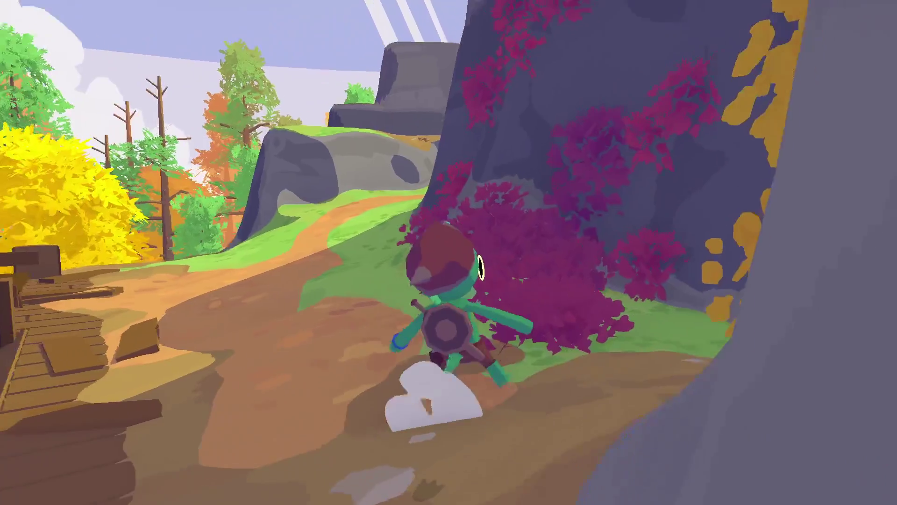
pyautogui.press('w')
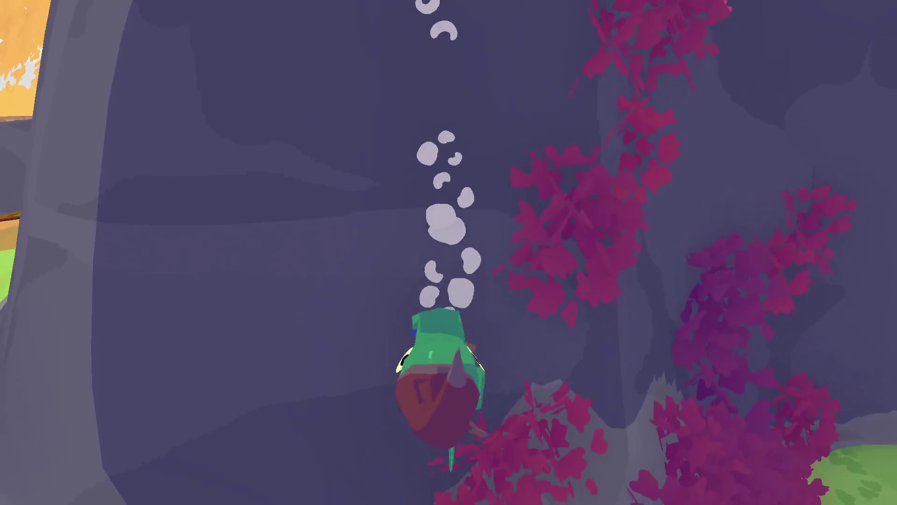
# Climb the pink-vined walls onto the grassy ledge and up the big rock face
pyautogui.press('w')
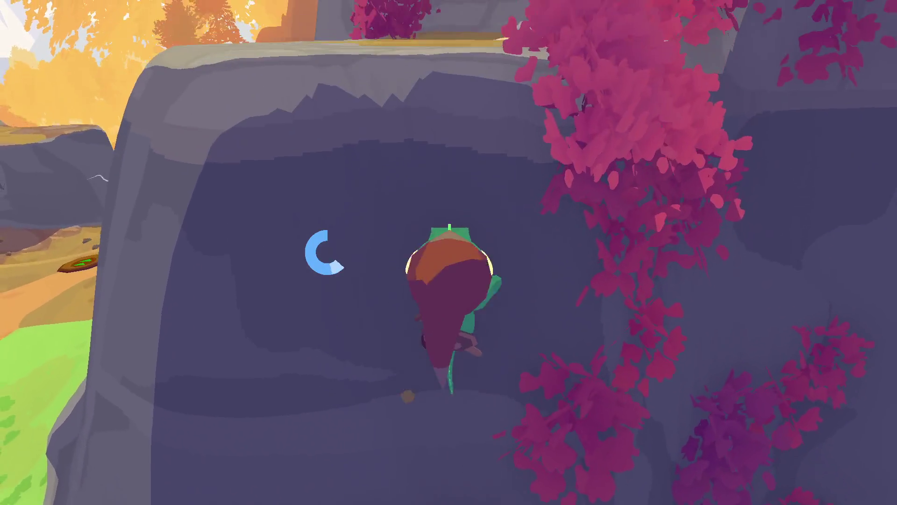
pyautogui.press('w')
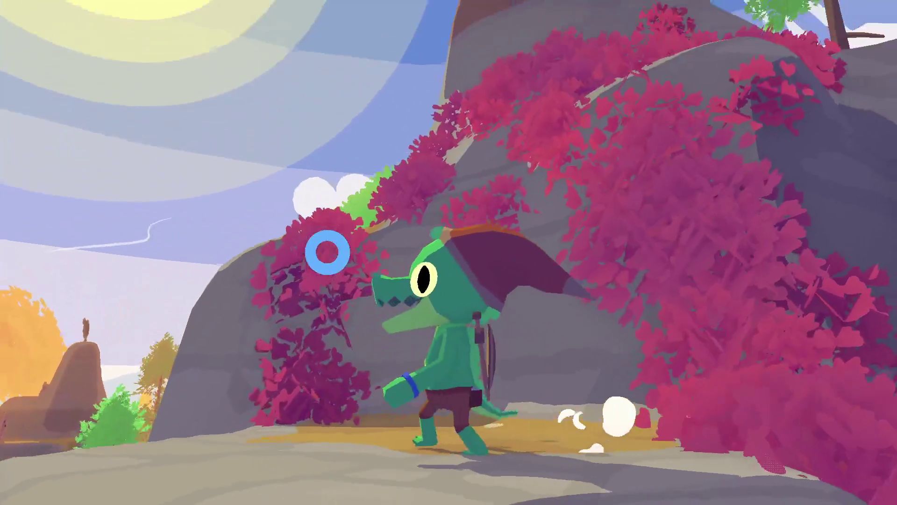
pyautogui.press('w')
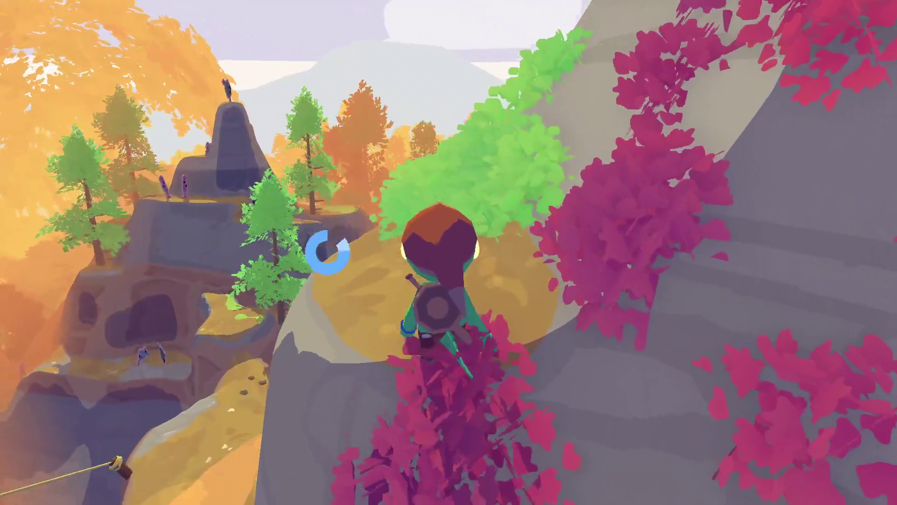
pyautogui.press('w')
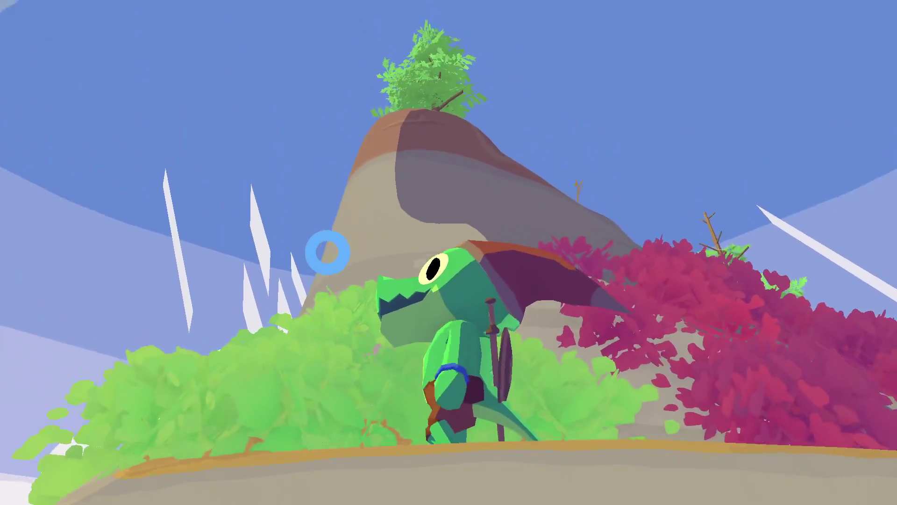
pyautogui.press('w')
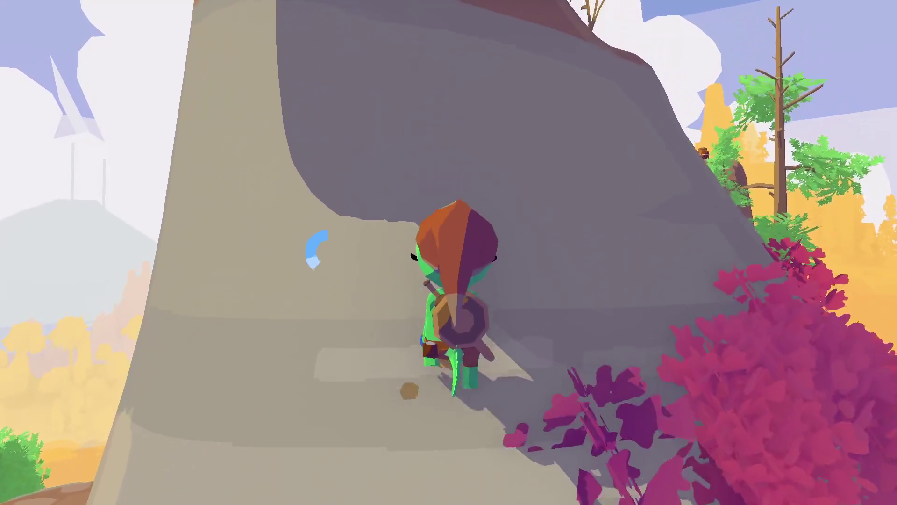
pyautogui.press('w')
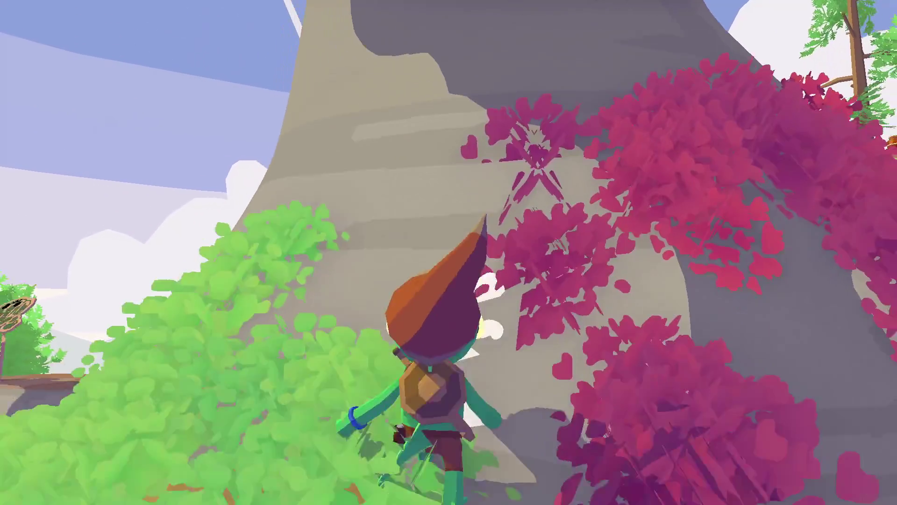
pyautogui.press('w')
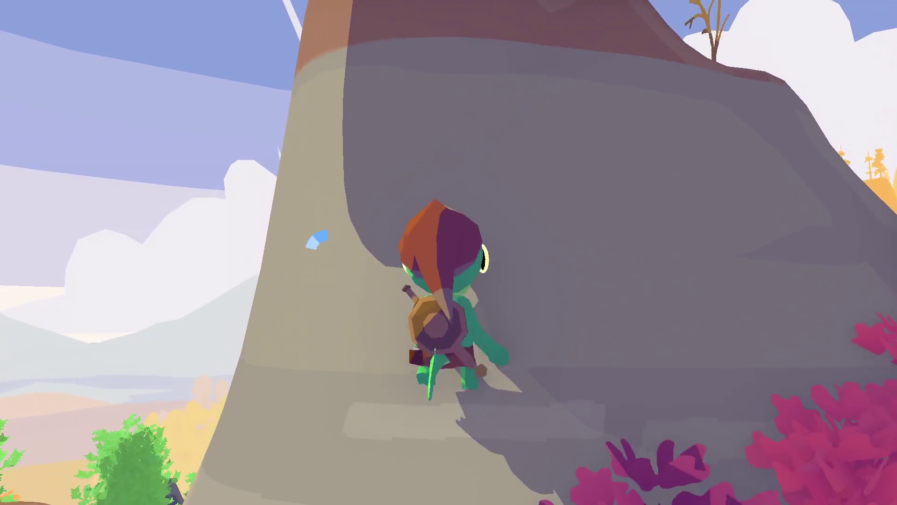
# Climb higher to the dirt ledge and knock down the purple cardboard signs for confetti
pyautogui.press('w')
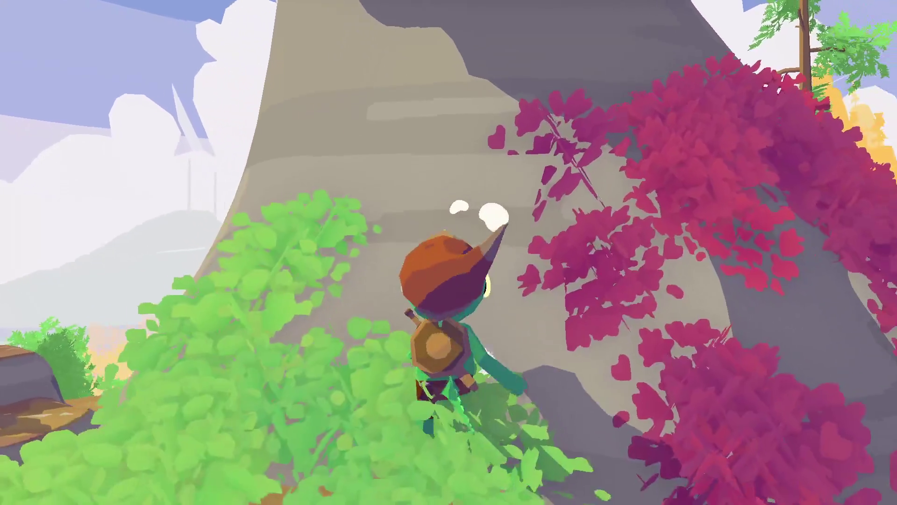
pyautogui.press('w')
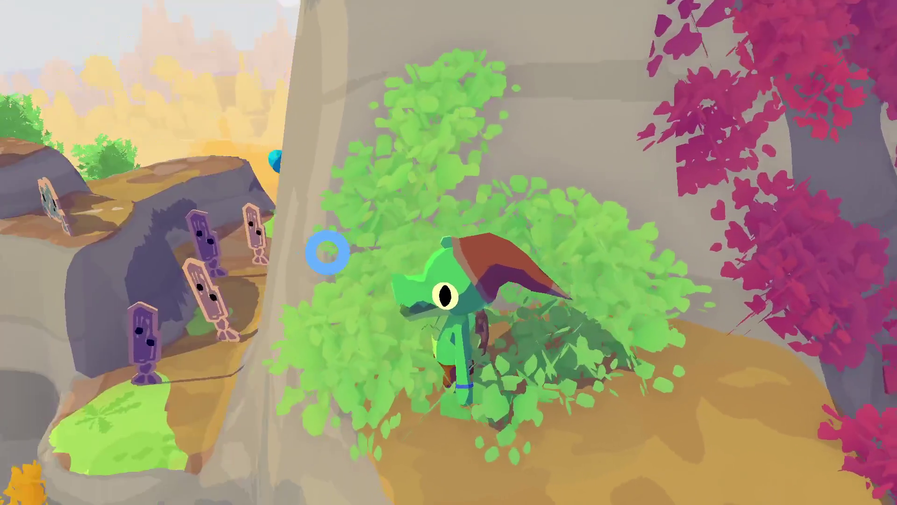
pyautogui.press('w')
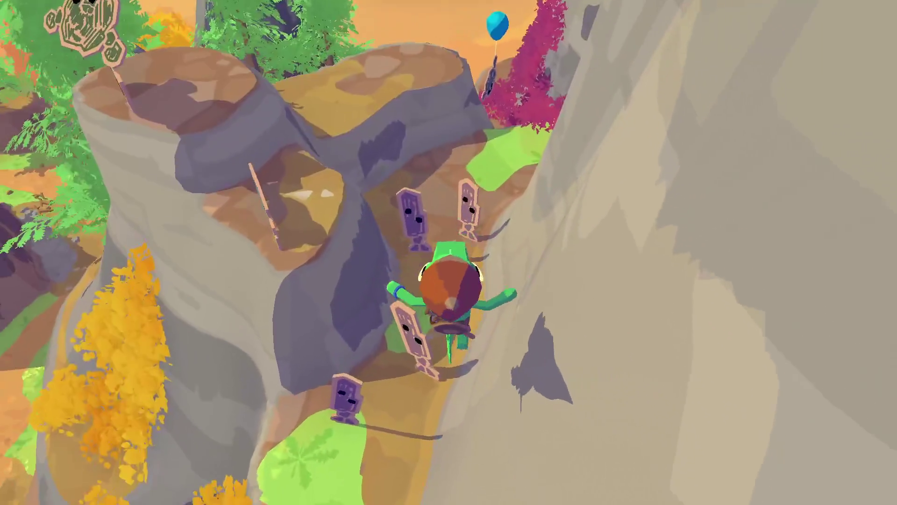
pyautogui.press('w')
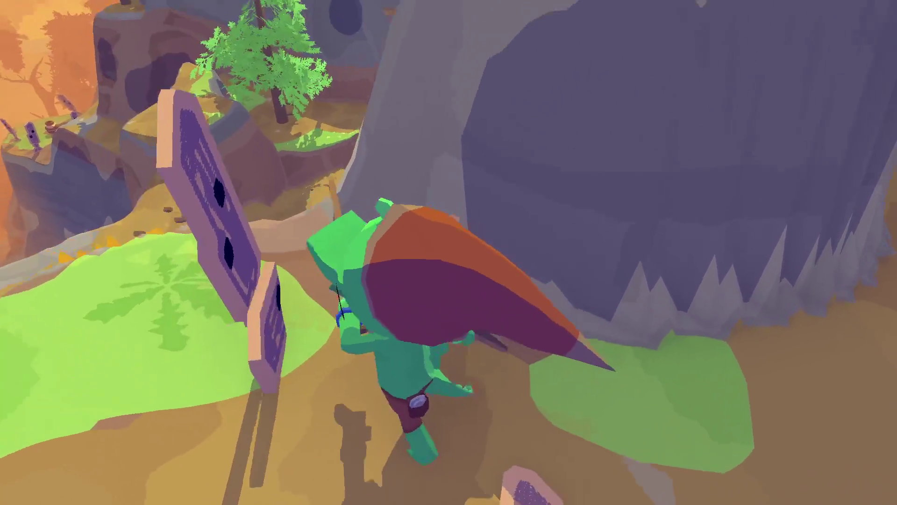
pyautogui.press('w')
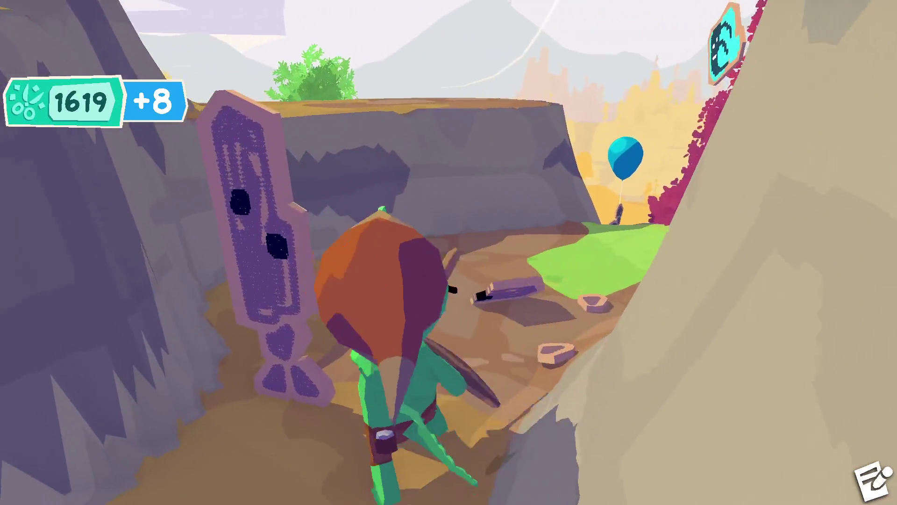
# Smash the cardboard enemies on the clifftop, then climb to the hilltop and run into the greener area
pyautogui.press('w')
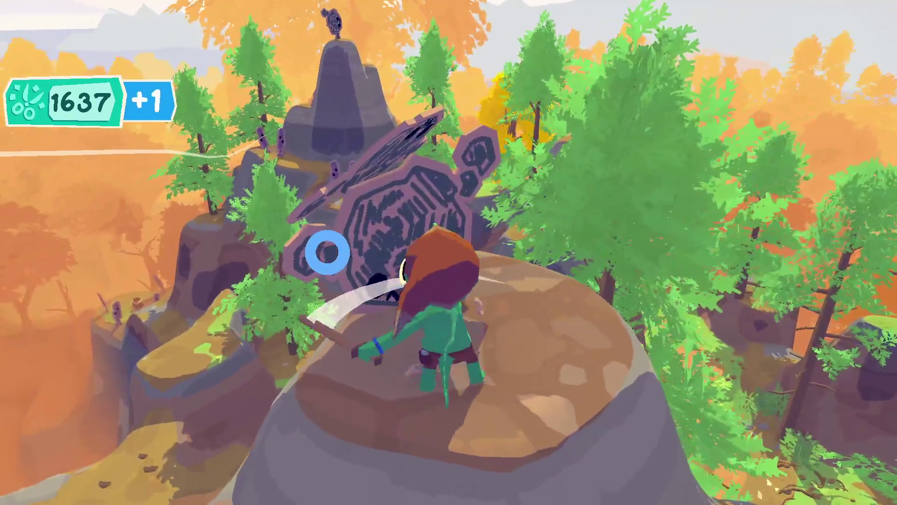
pyautogui.press('w')
pyautogui.press('w')
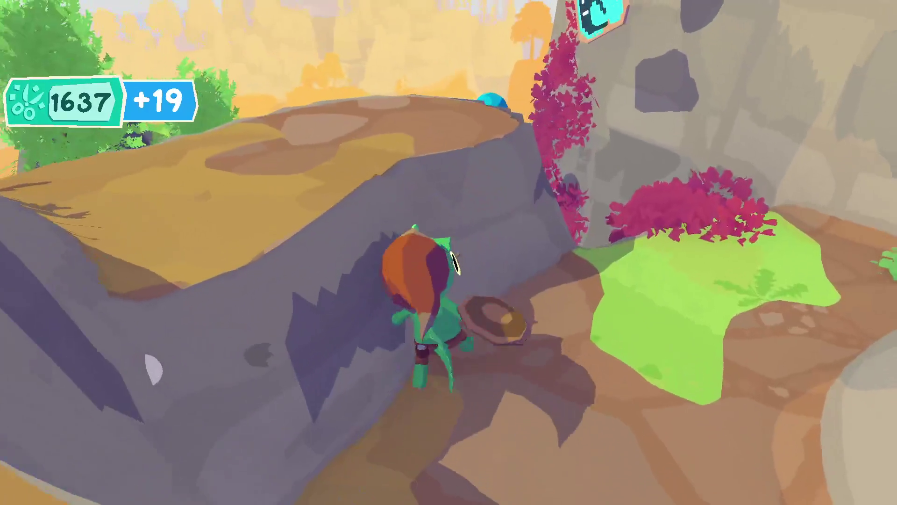
pyautogui.press('w')
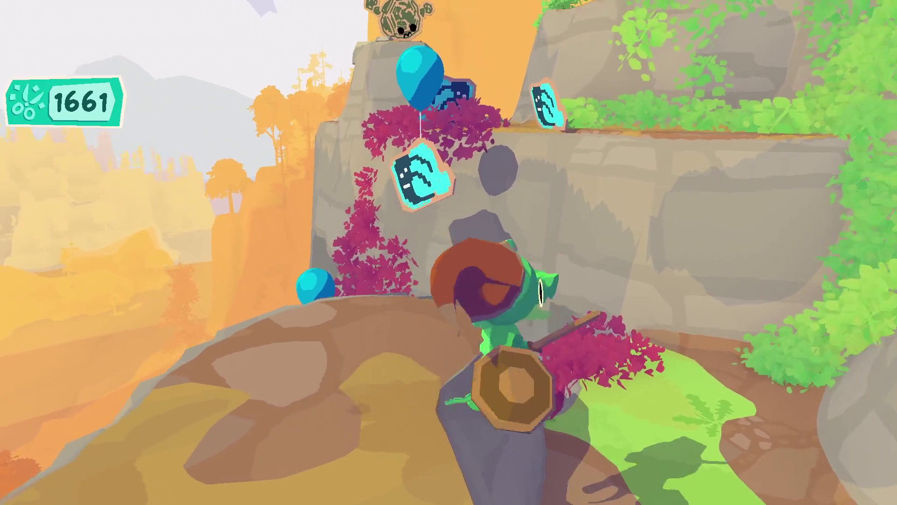
pyautogui.press('w')
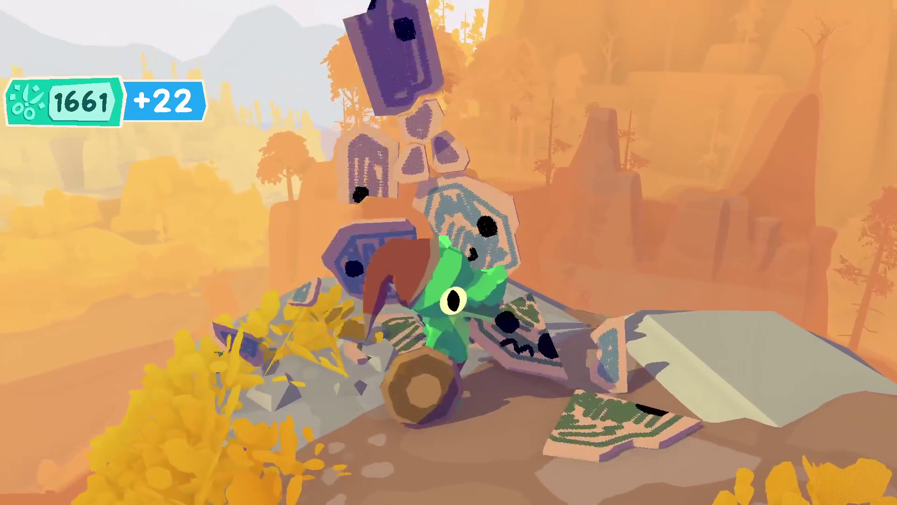
pyautogui.press('w')
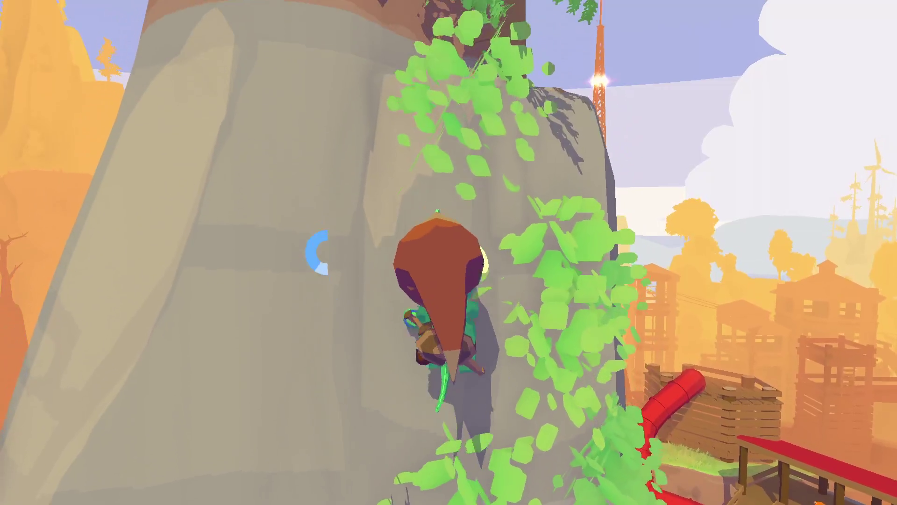
# Slide down the rock face, climb back onto the ledge, and scale the tall rock pillar beside the tree
pyautogui.press('s')
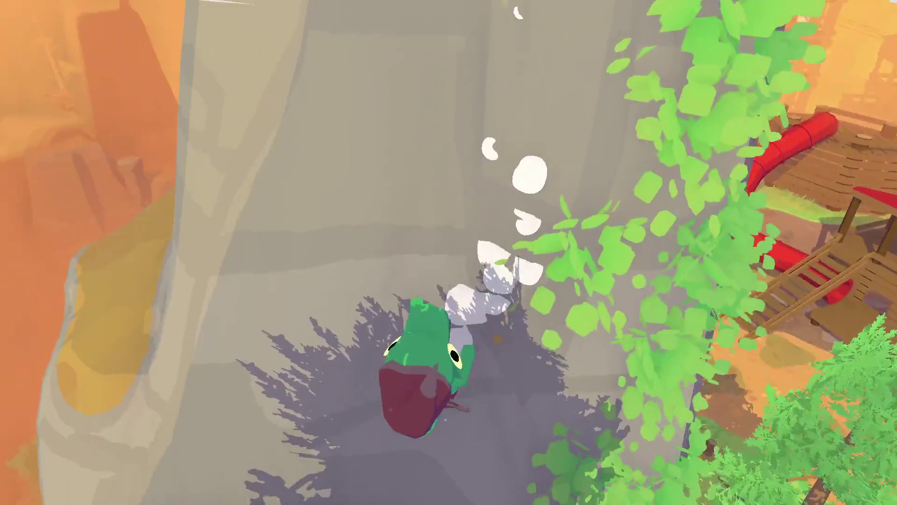
pyautogui.press('w')
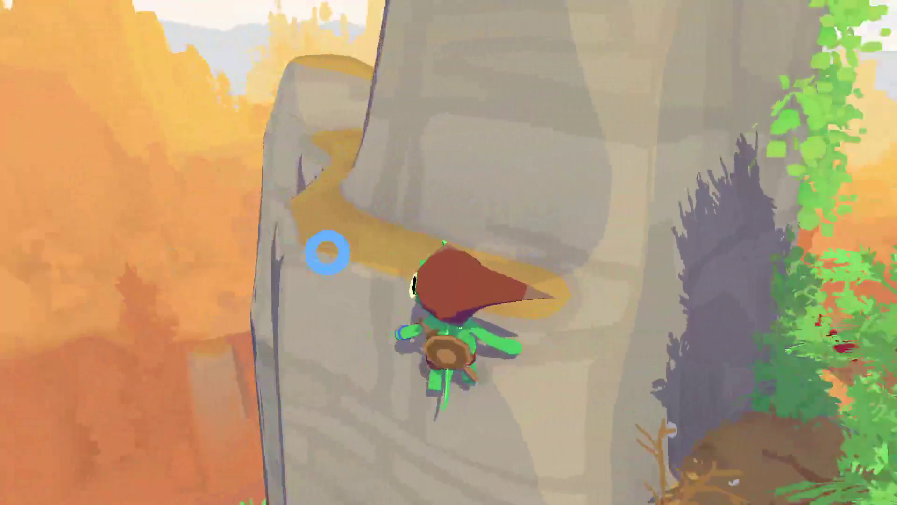
pyautogui.press('w')
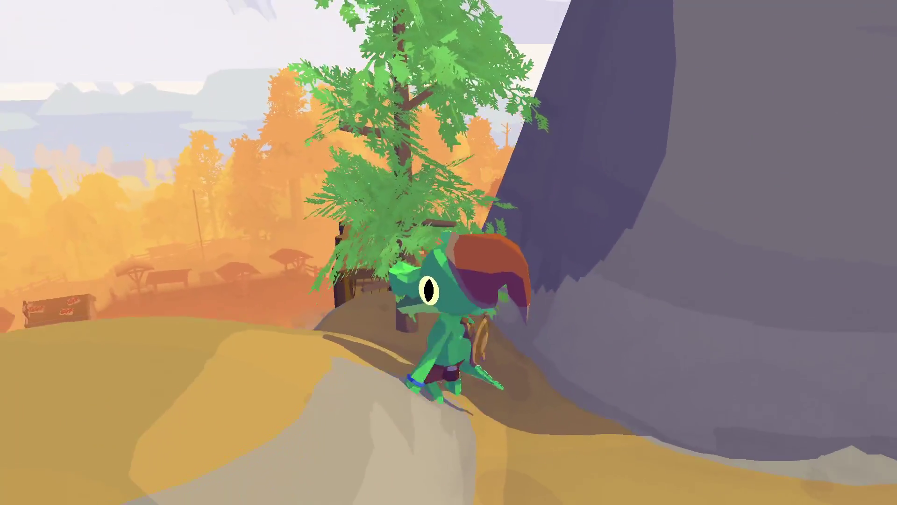
pyautogui.press('w')
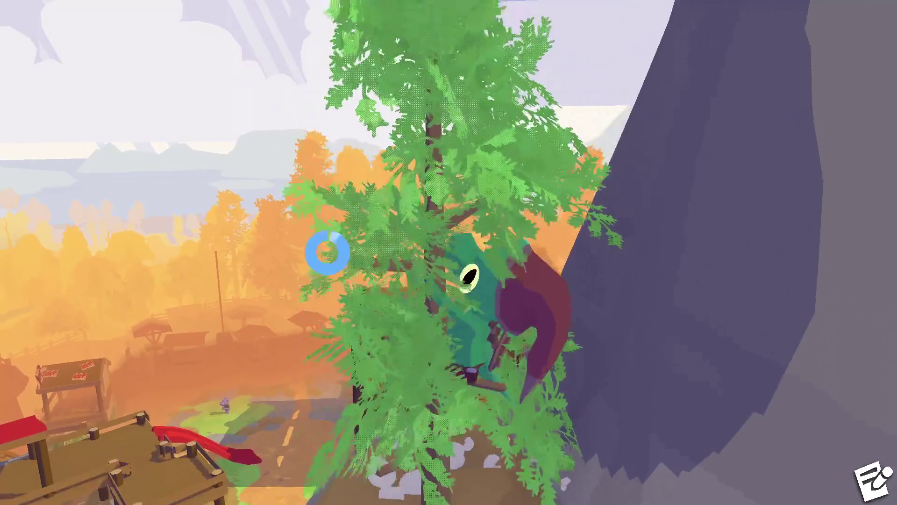
pyautogui.press('w')
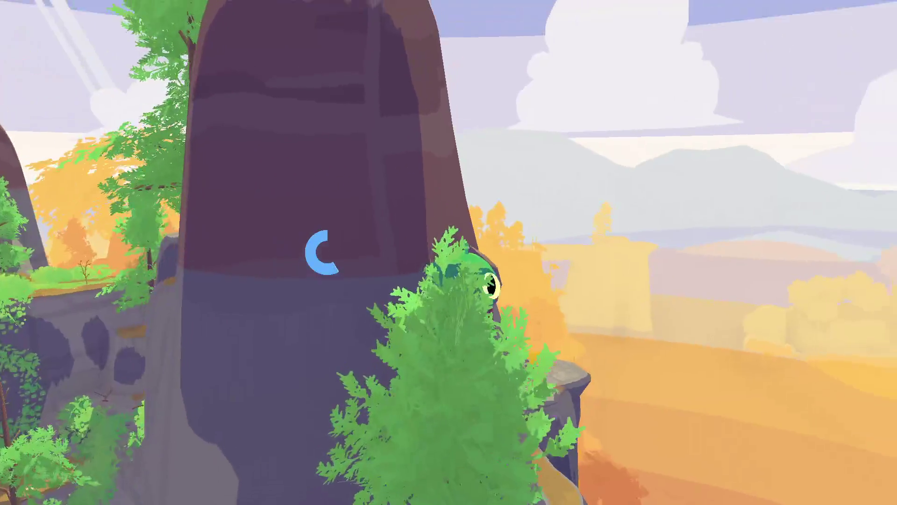
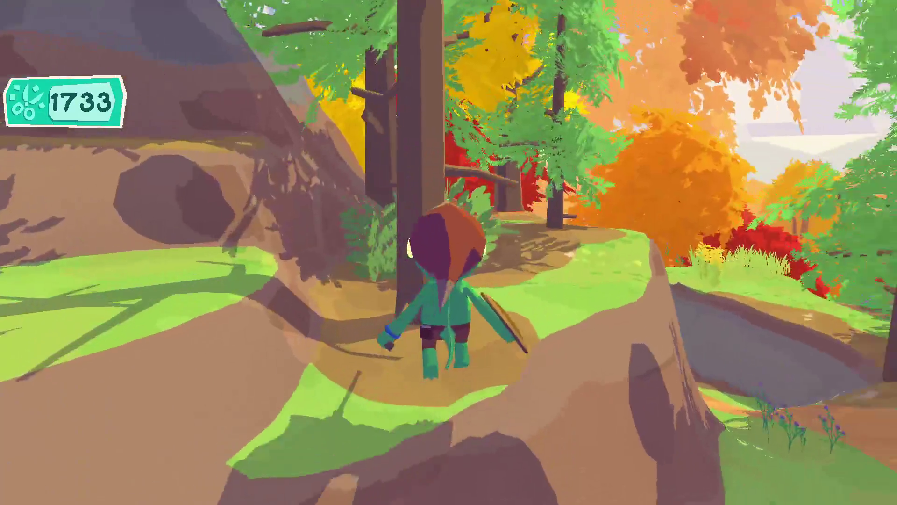
# Run down the path over the wooden bridge to the group under the big tree and start talking with them
pyautogui.press('w')
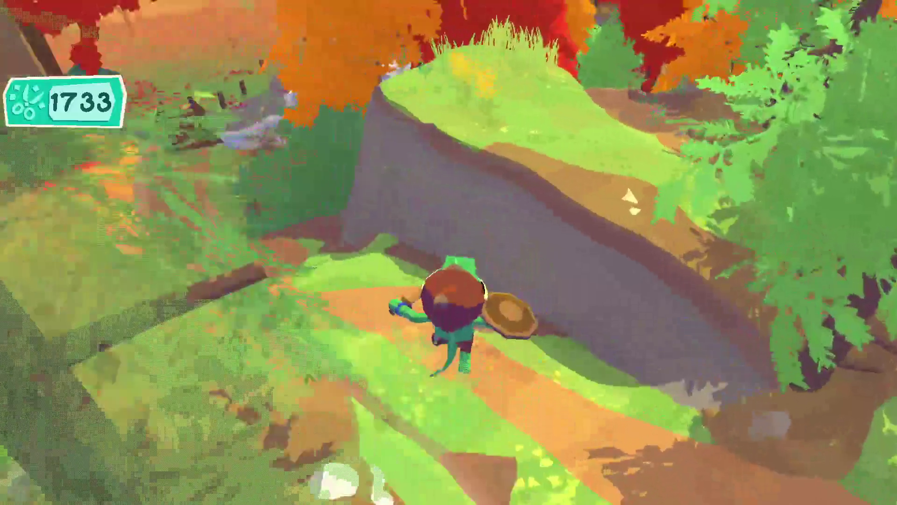
pyautogui.press('w')
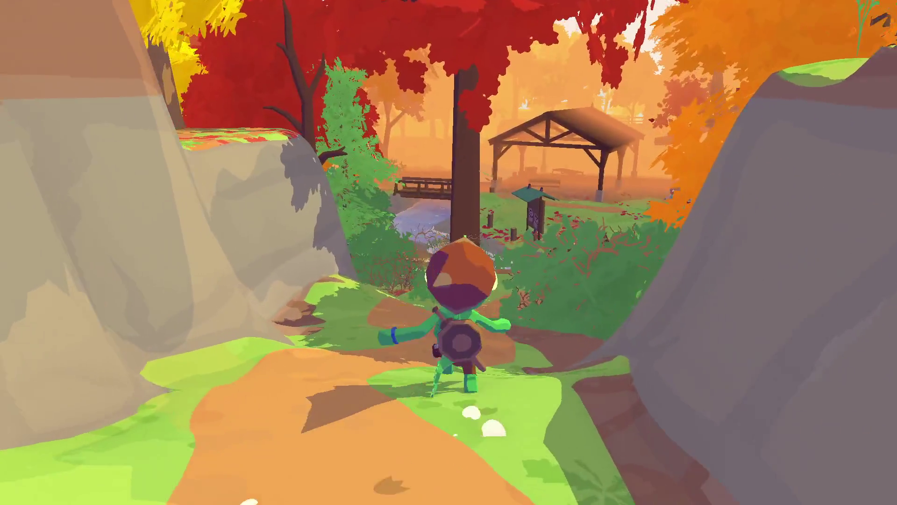
pyautogui.press('w')
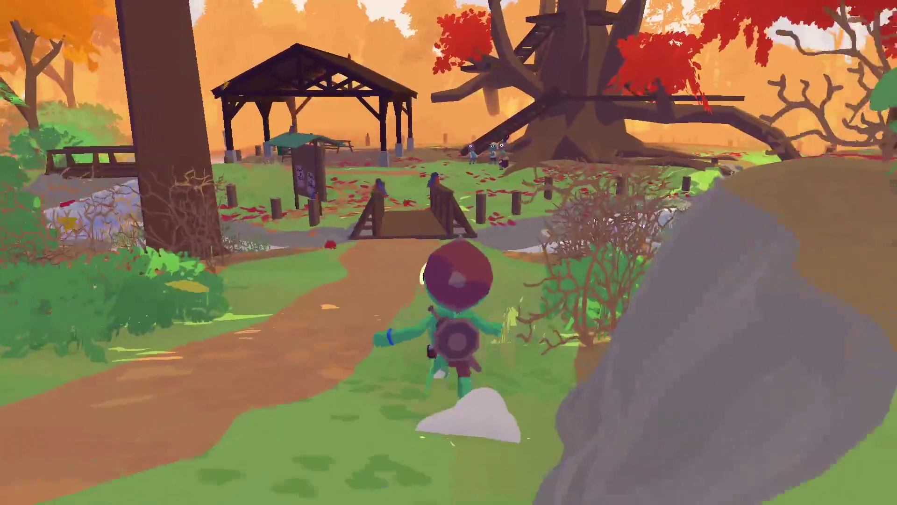
pyautogui.press('w')
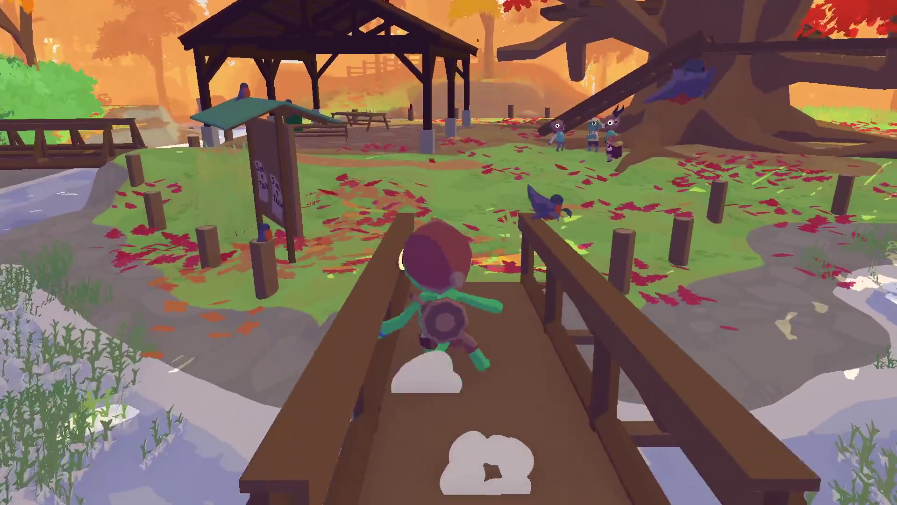
pyautogui.press('w')
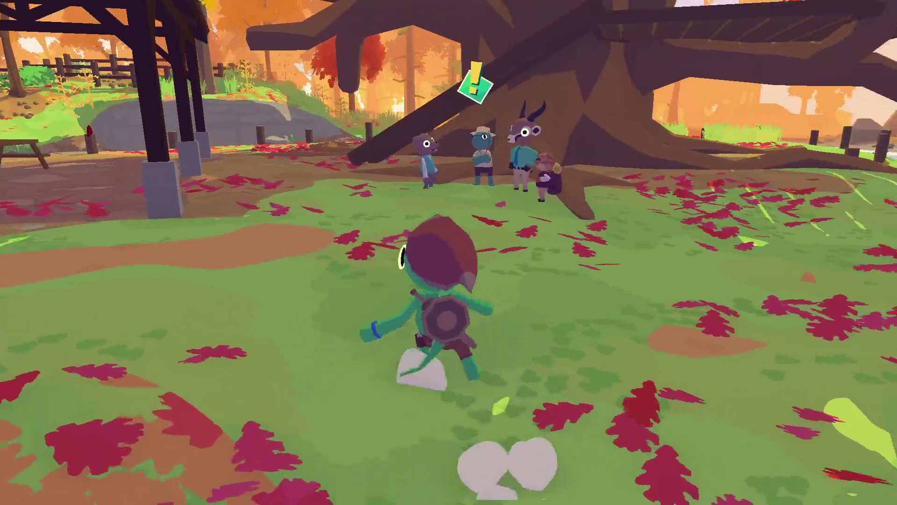
pyautogui.press('w')
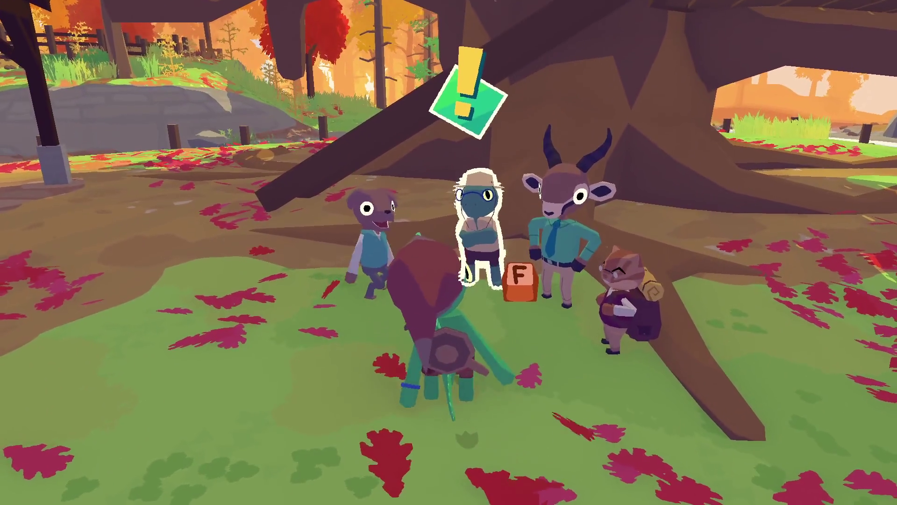
pyautogui.press('f')
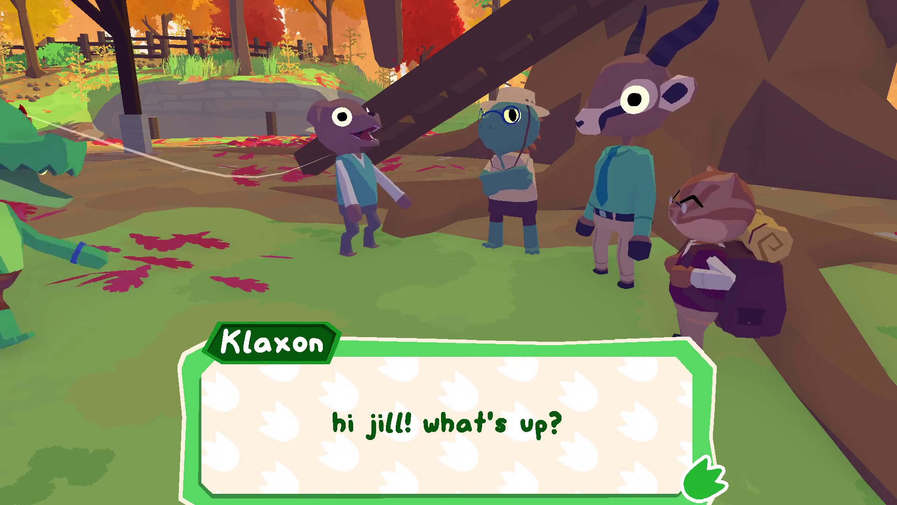
pyautogui.press('f')
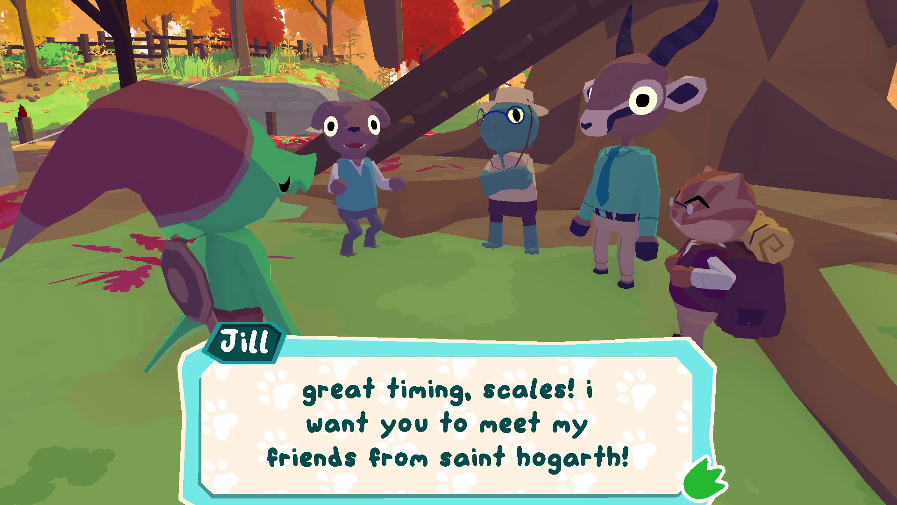
# Go through the Paragons' introductions from Susanne, Gene and Jill, Klaxon's question and Susanne's explanation
pyautogui.press('f')
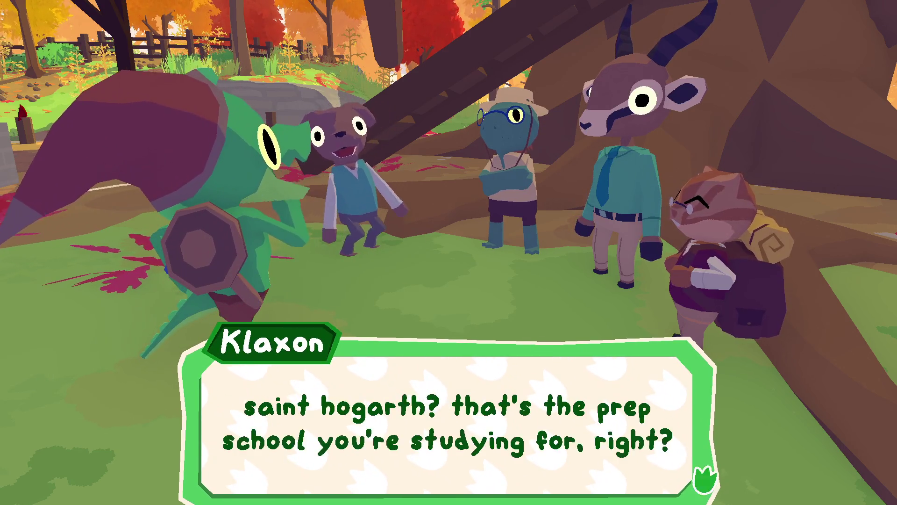
pyautogui.press('f')
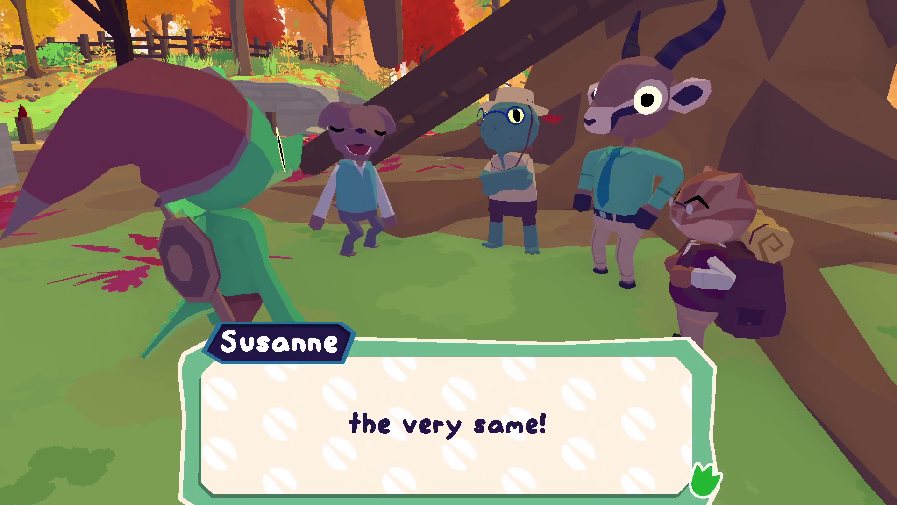
pyautogui.press('f')
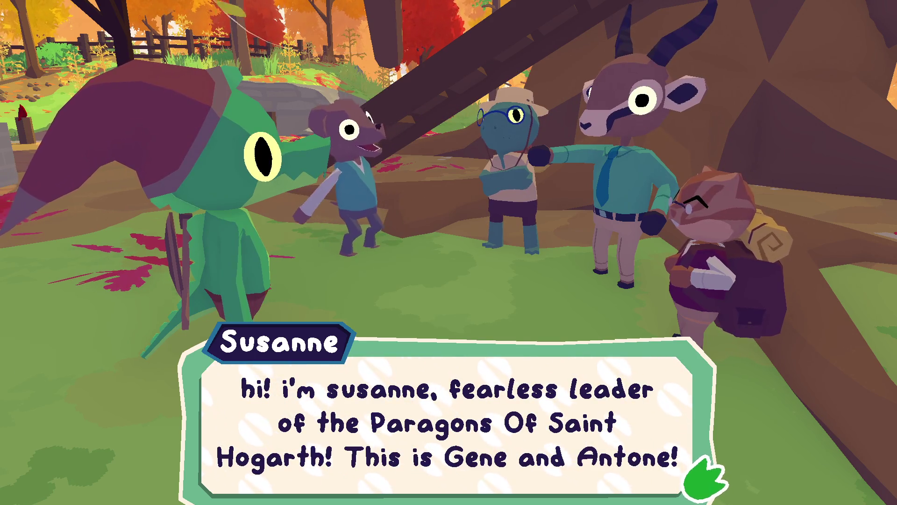
pyautogui.press('f')
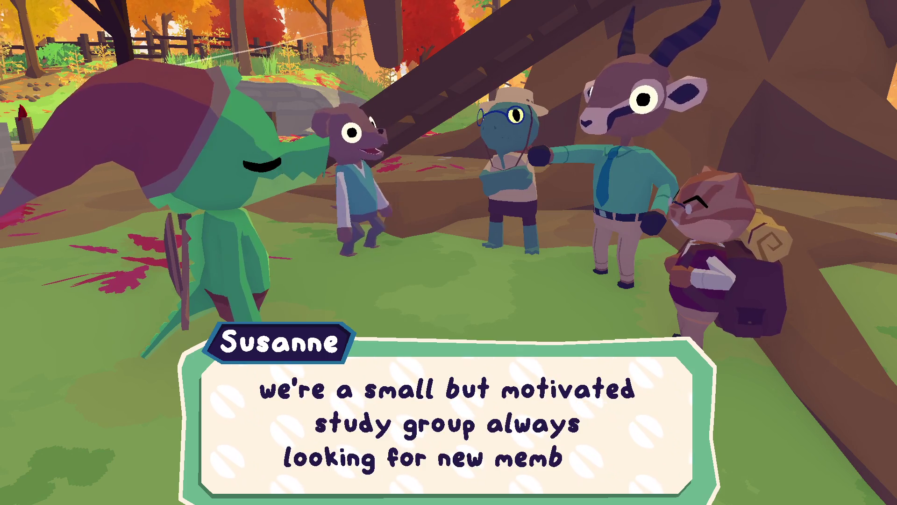
pyautogui.press('f')
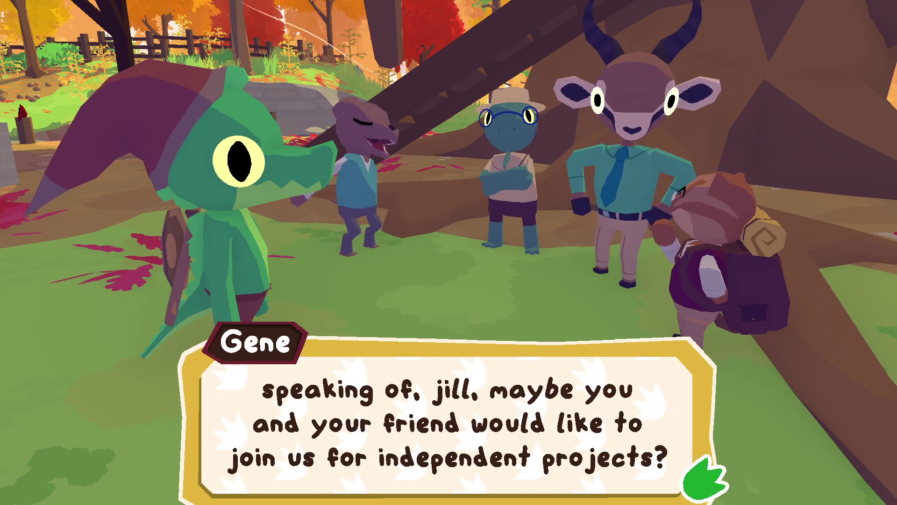
pyautogui.press('f')
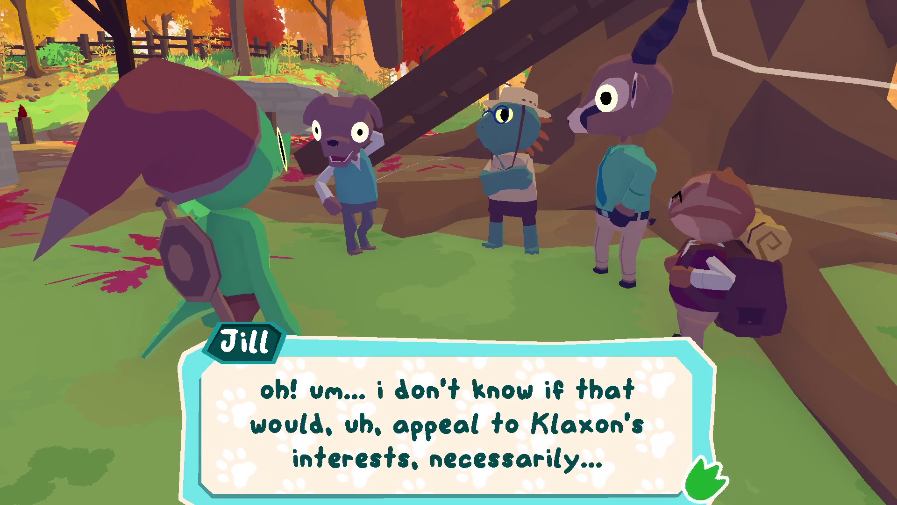
pyautogui.press('f')
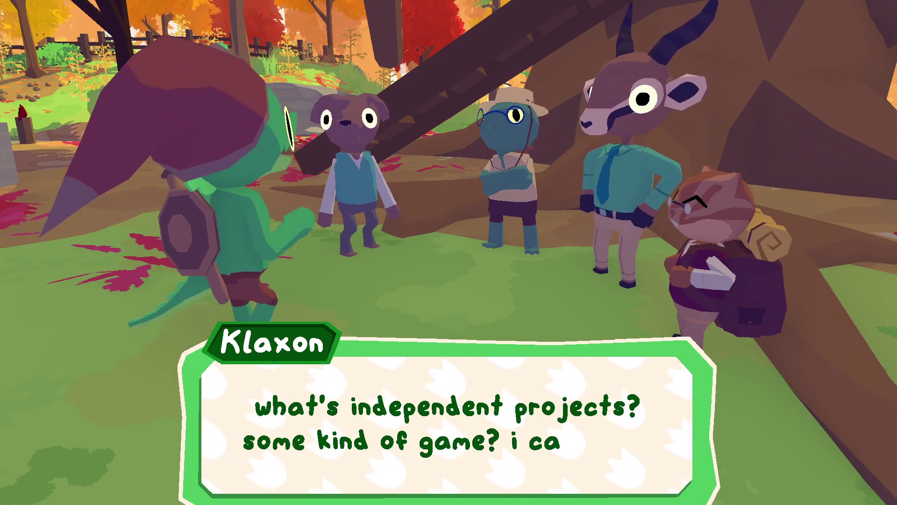
pyautogui.press('f')
pyautogui.press('f')
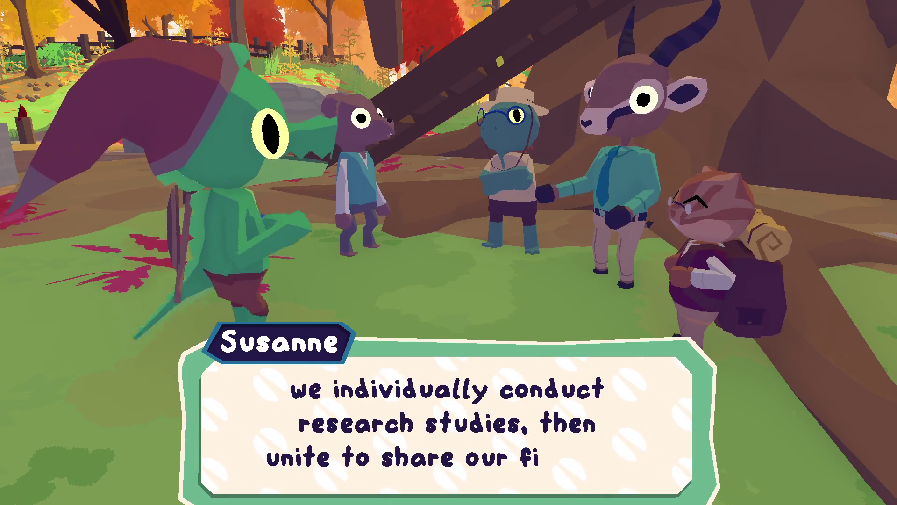
pyautogui.press('f')
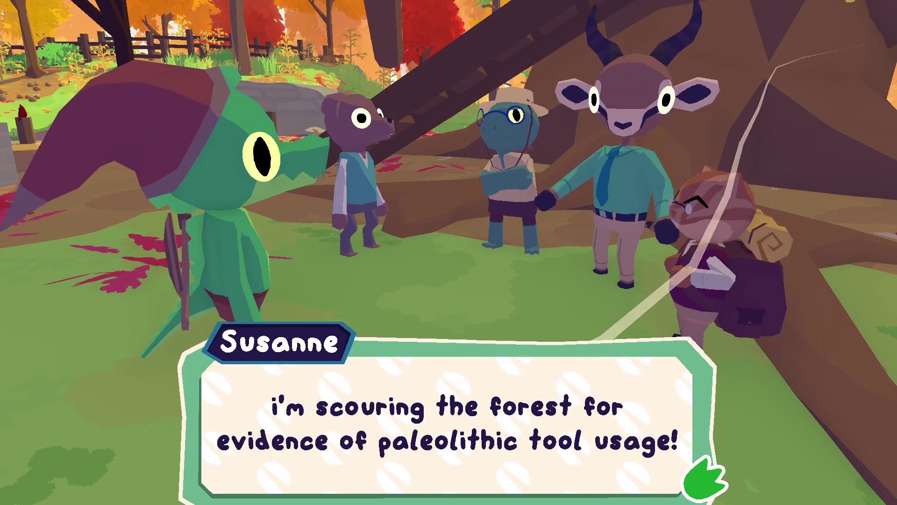
# Continue from Gene's research line to Susanne's closing cry, "Paragons, perambulate!!!"
pyautogui.press('f')
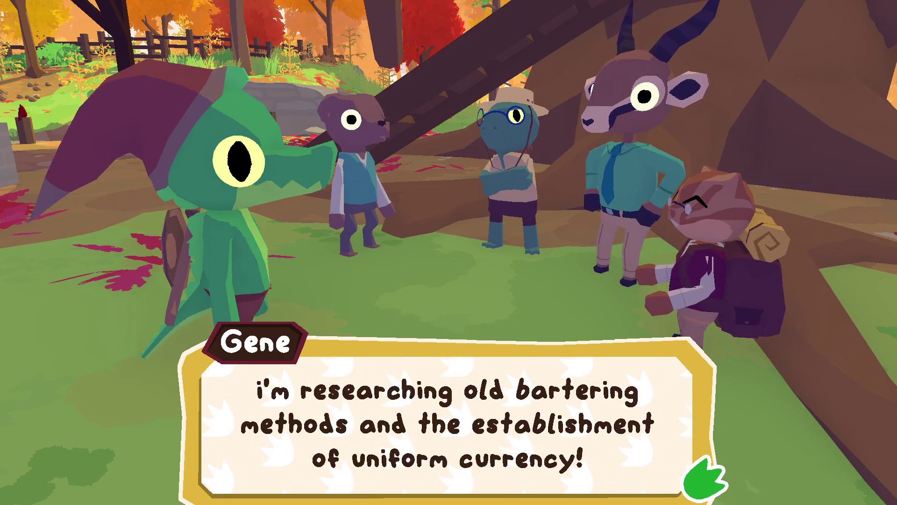
pyautogui.press('f')
pyautogui.press('f')
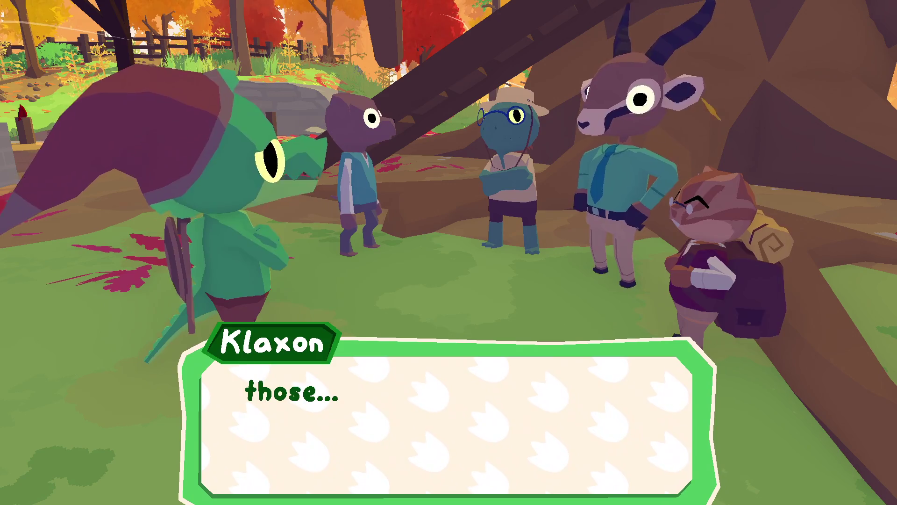
pyautogui.press('f')
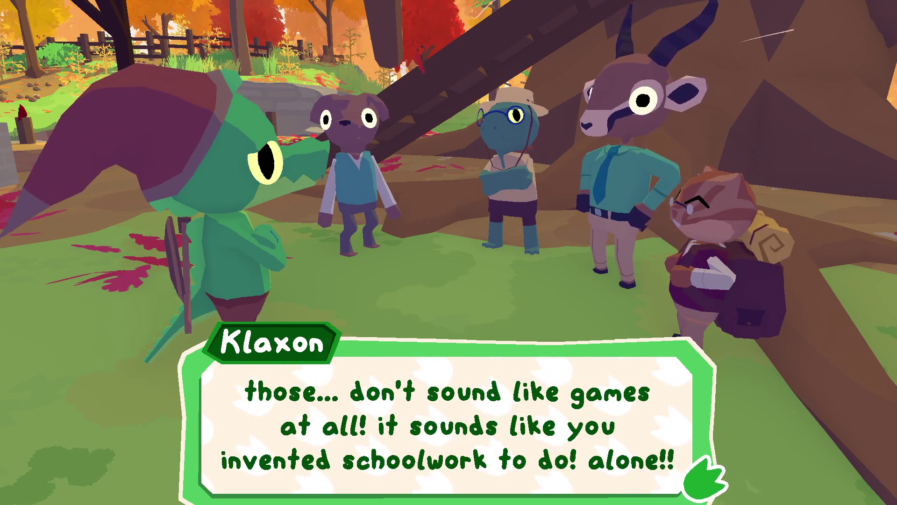
pyautogui.press('f')
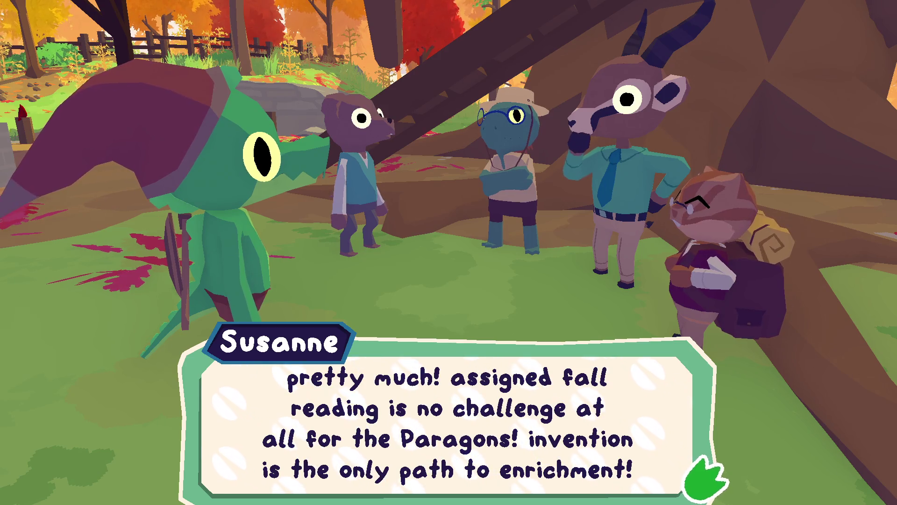
pyautogui.press('f')
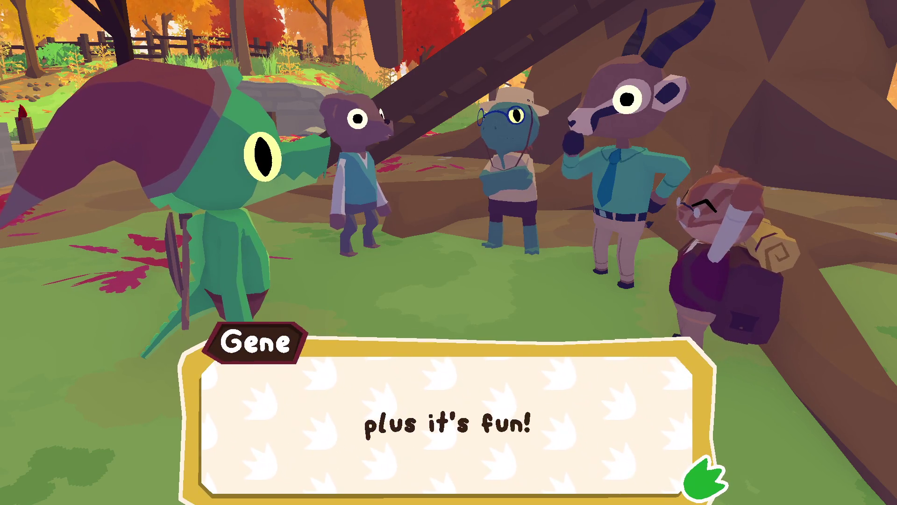
pyautogui.press('f')
pyautogui.press('f')
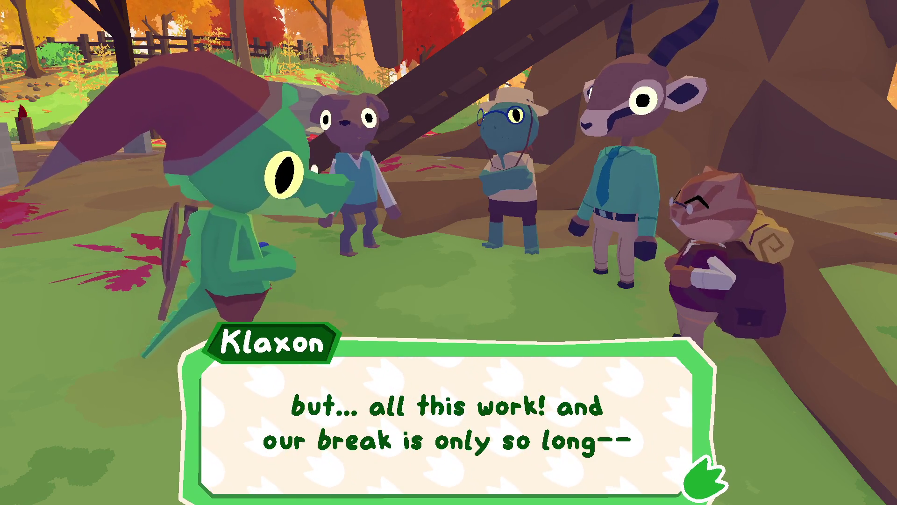
pyautogui.press('f')
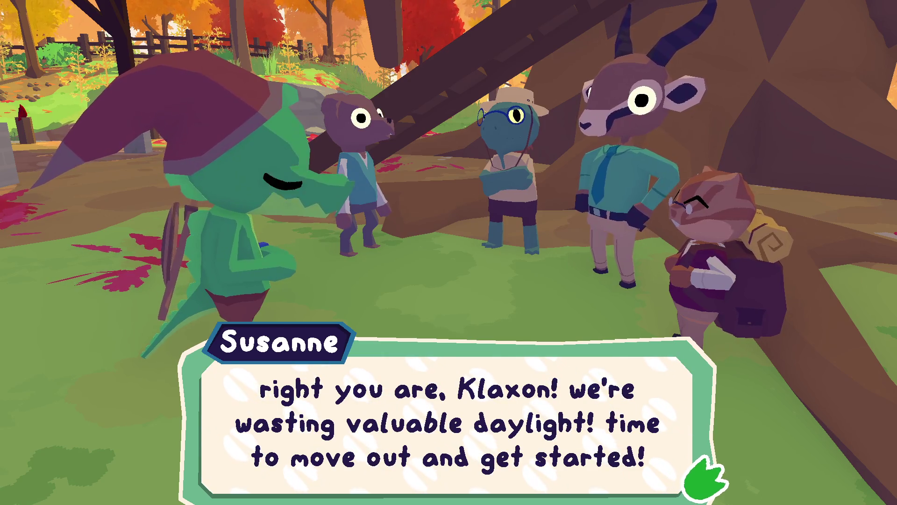
pyautogui.press('f')
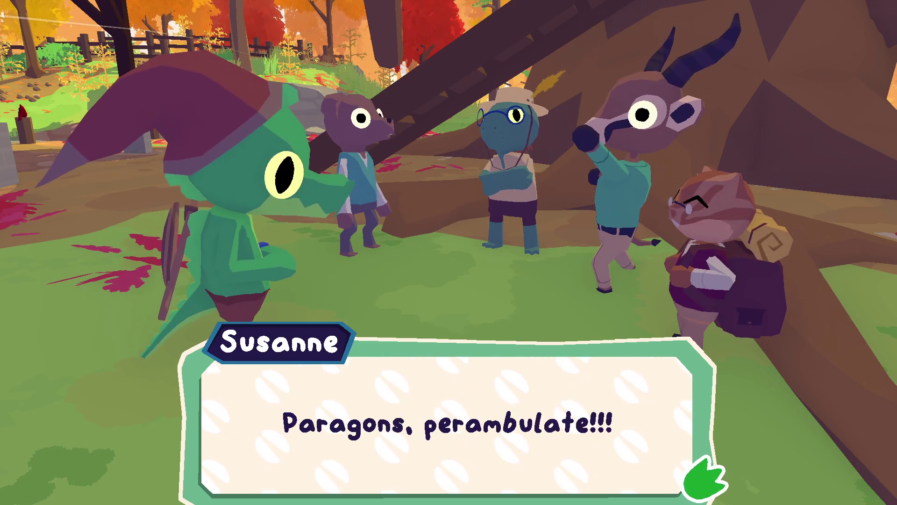
pyautogui.press('f')
pyautogui.press('f')
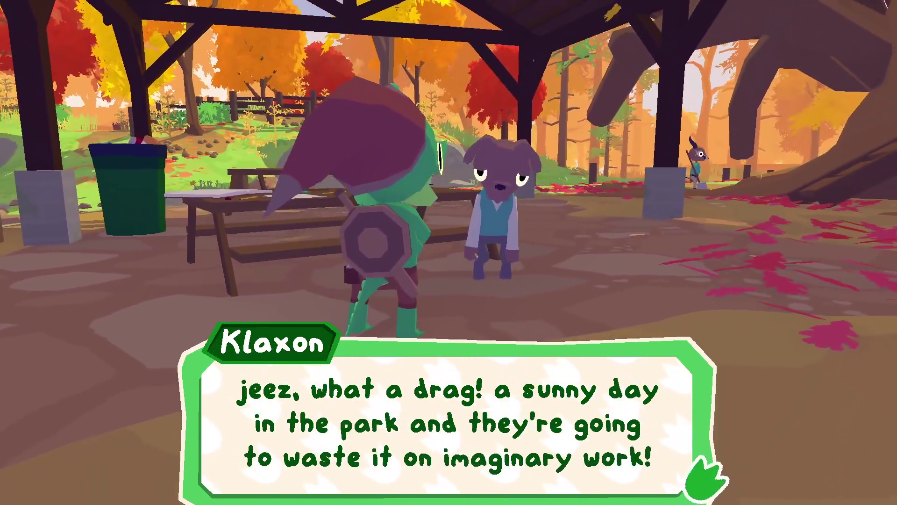
# Read through Jill's replies until she declines the invitation for her independent project and says goodbye
pyautogui.press('f')
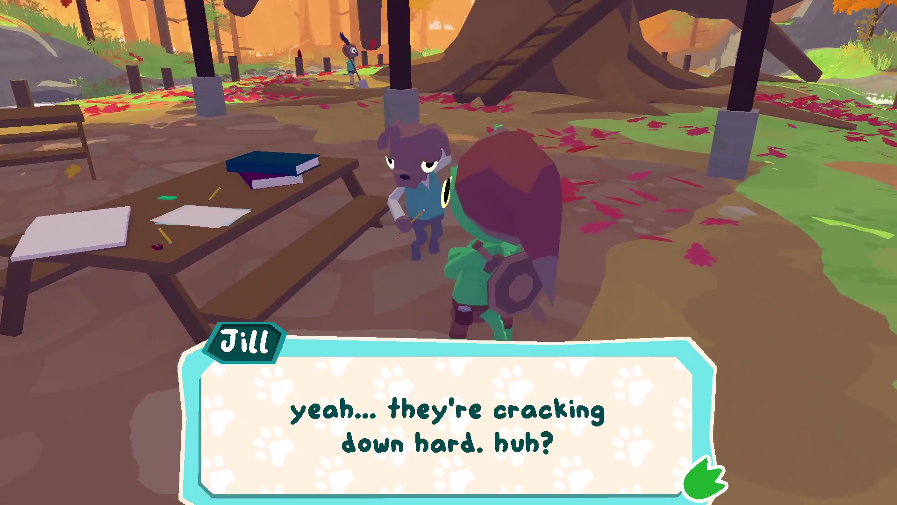
pyautogui.press('f')
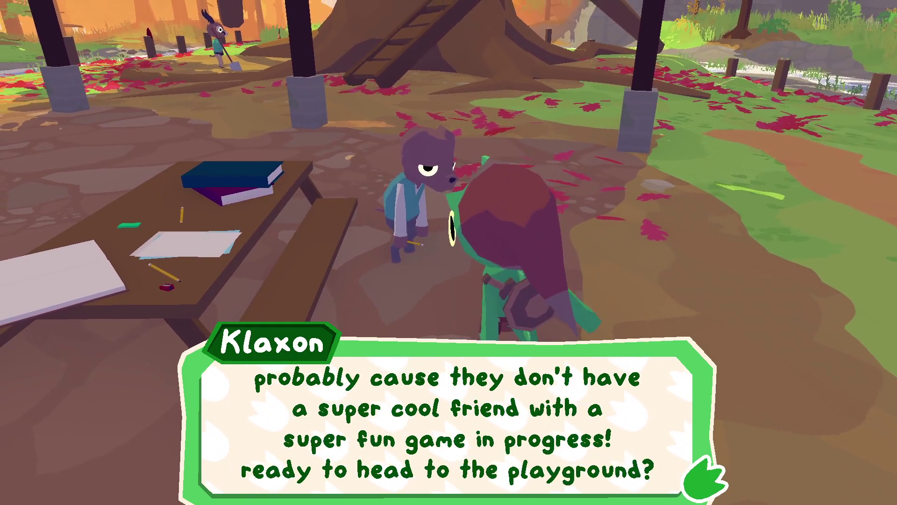
pyautogui.press('f')
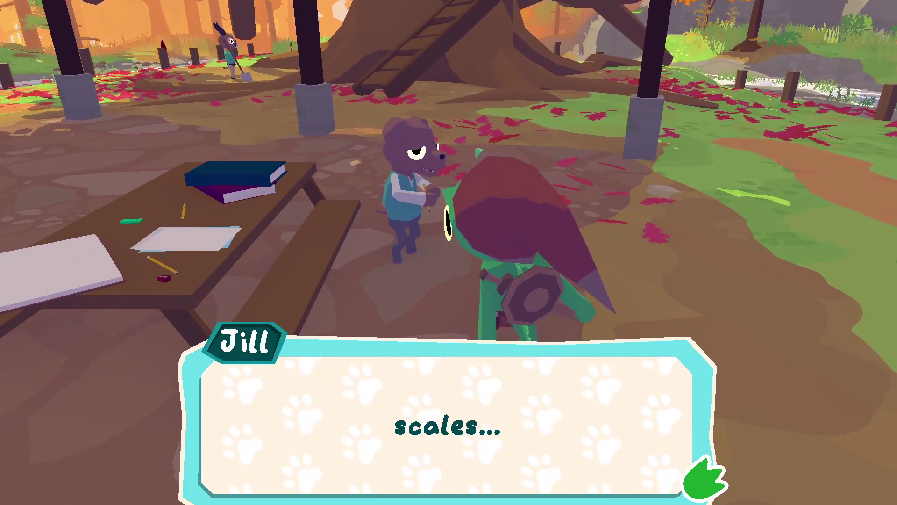
pyautogui.press('f')
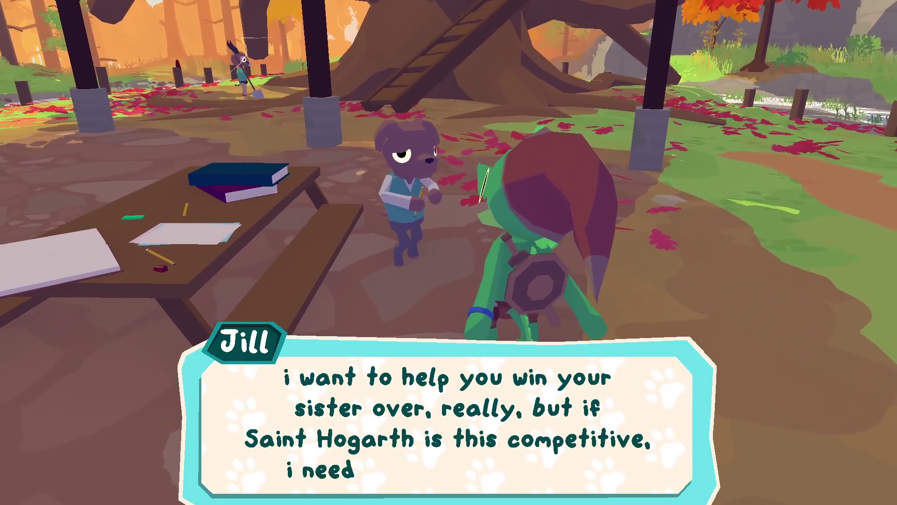
pyautogui.press('f')
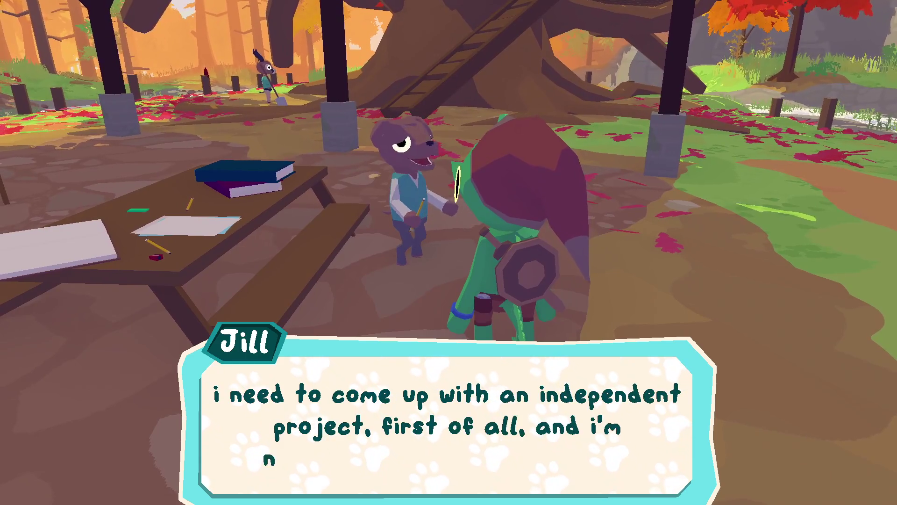
pyautogui.press('f')
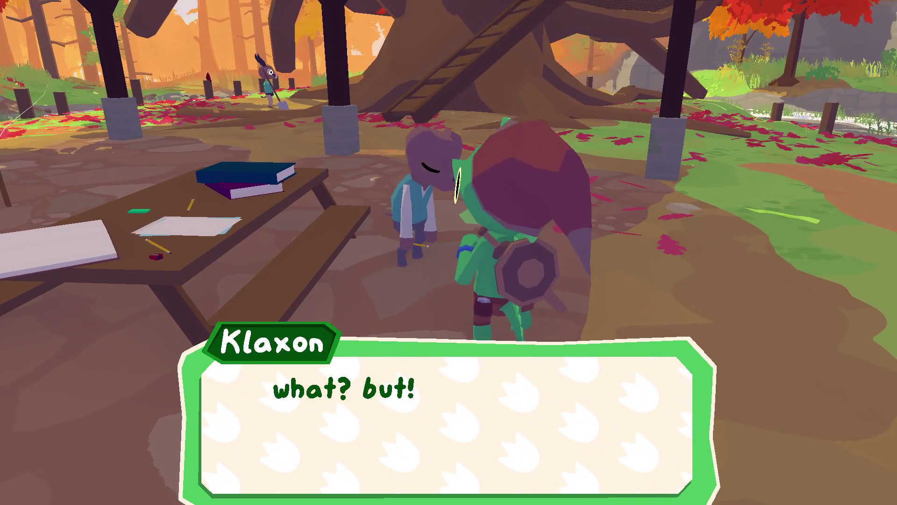
pyautogui.press('f')
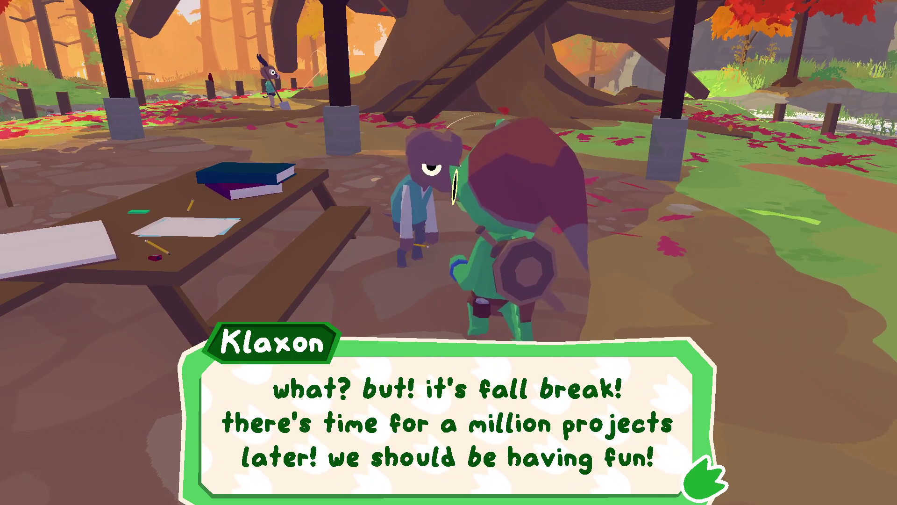
pyautogui.press('f')
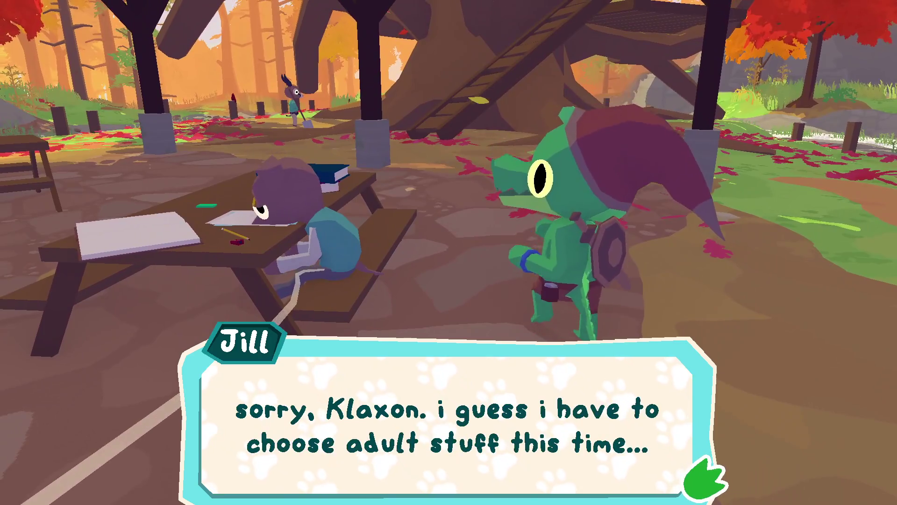
pyautogui.press('f')
pyautogui.press('f')
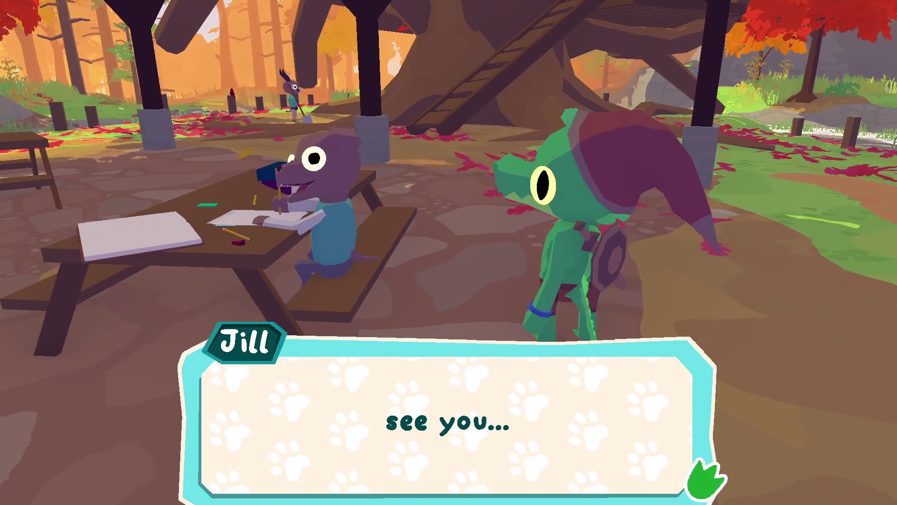
pyautogui.press('f')
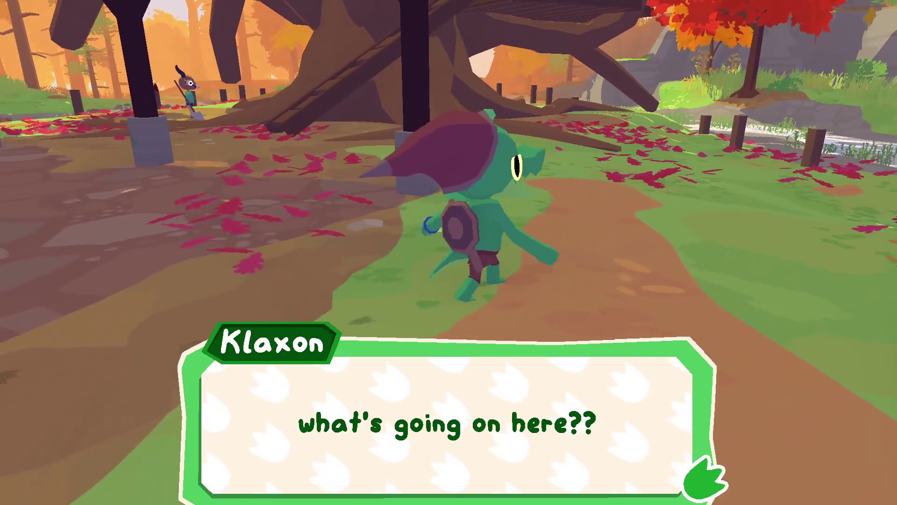
# Follow Klaxon's musing about Jill until the 'distract the prep kids!' quest lists Susanne, Antone and Gene
pyautogui.press('f')
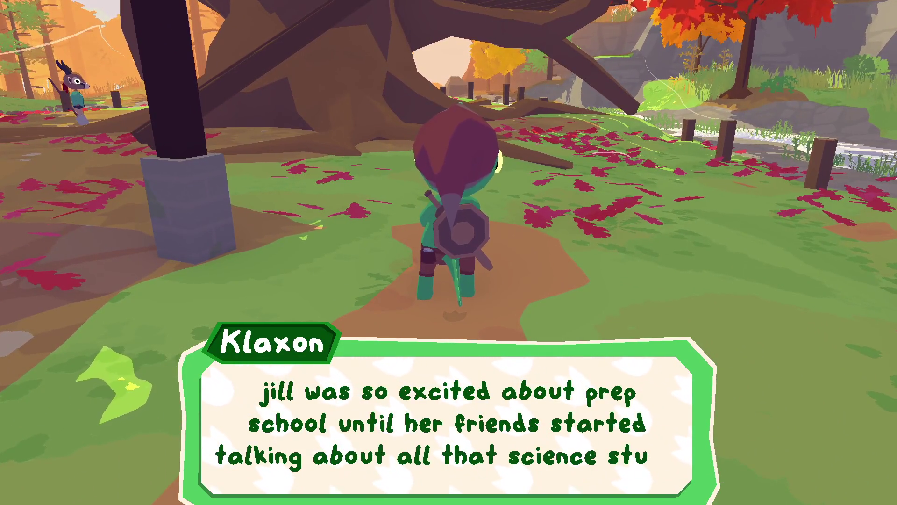
pyautogui.press('f')
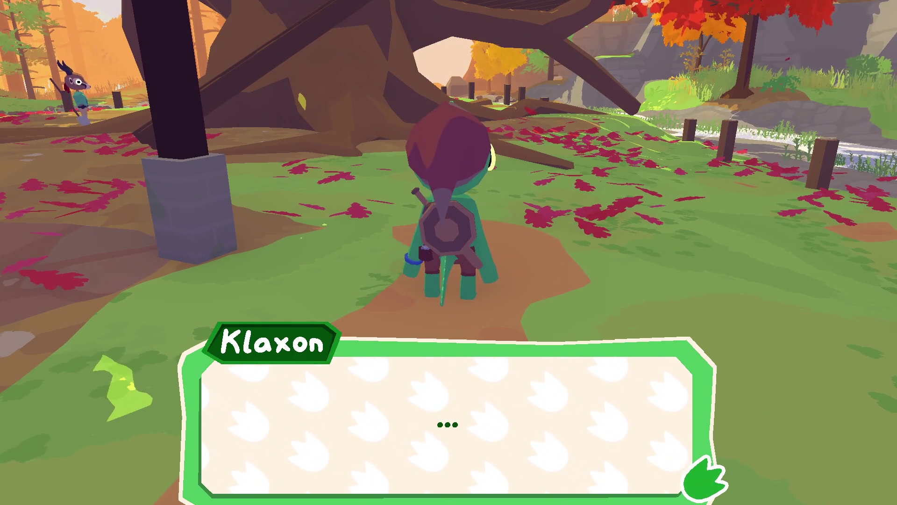
pyautogui.press('e')
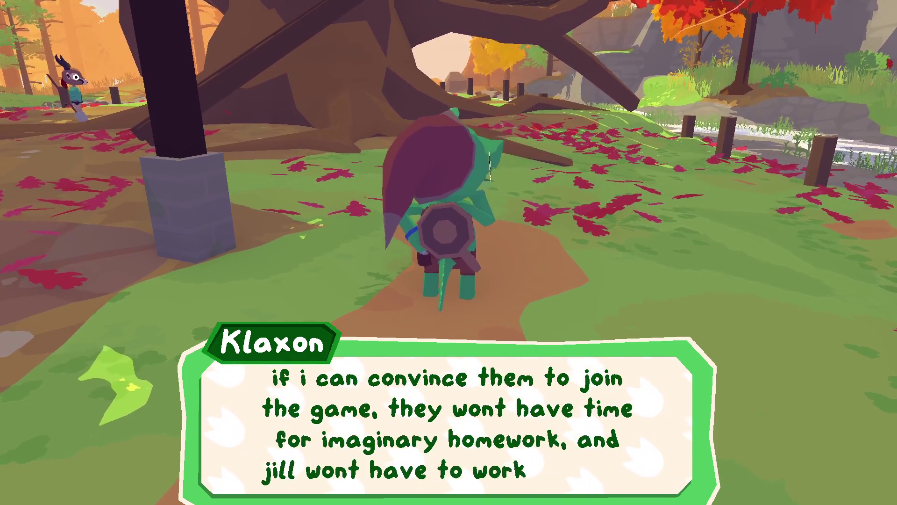
pyautogui.press('e')
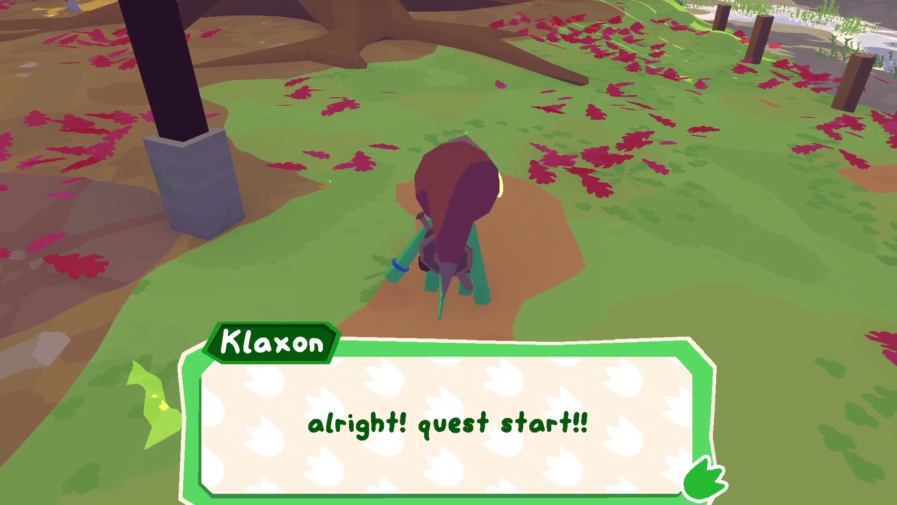
pyautogui.press('space')
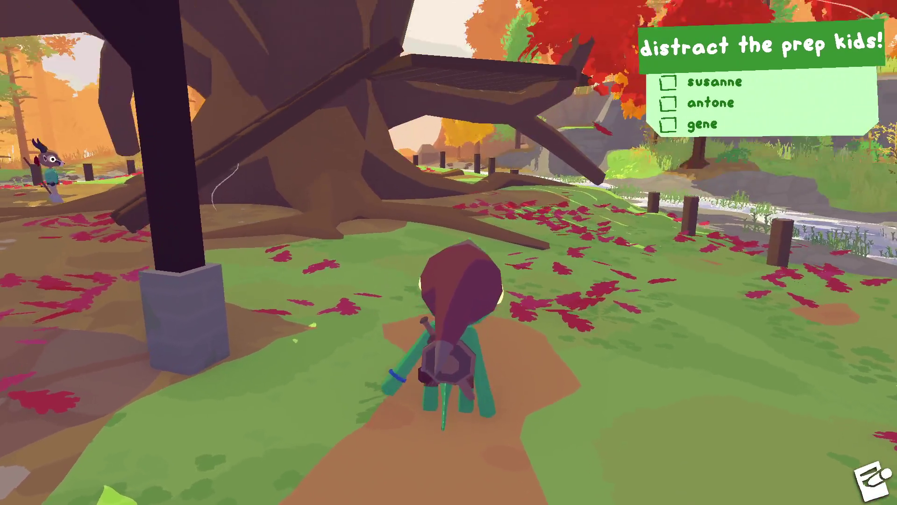
# Walk up to Susanne, the antelope prep kid at the pavilion, and start talking with her
pyautogui.press('w')
pyautogui.press('a')
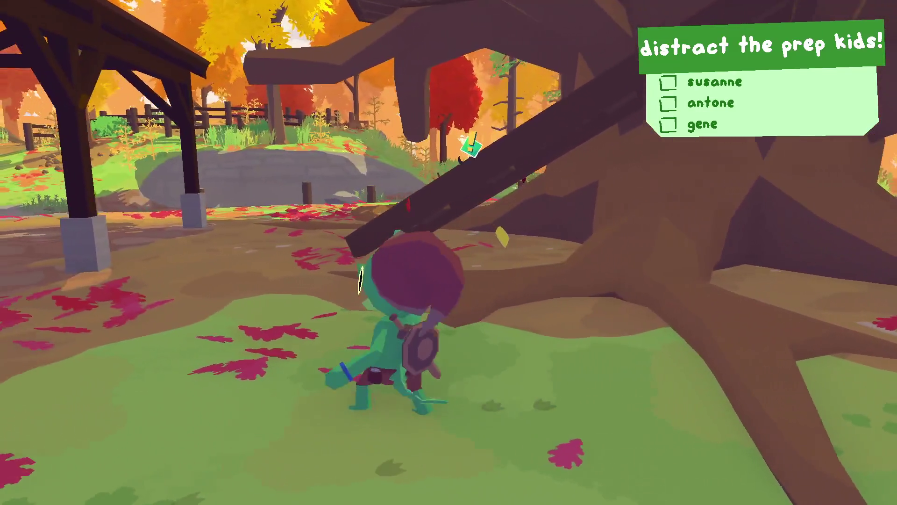
pyautogui.press('w')
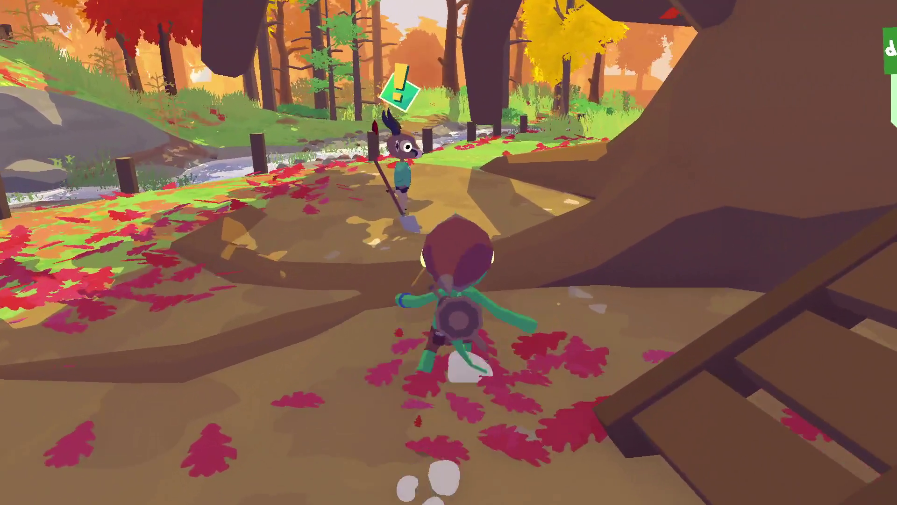
pyautogui.press('f')
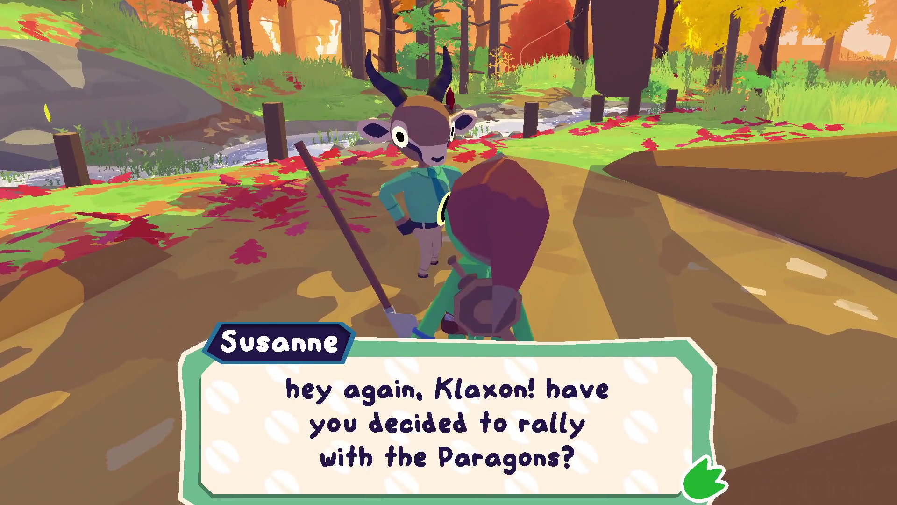
pyautogui.press('f')
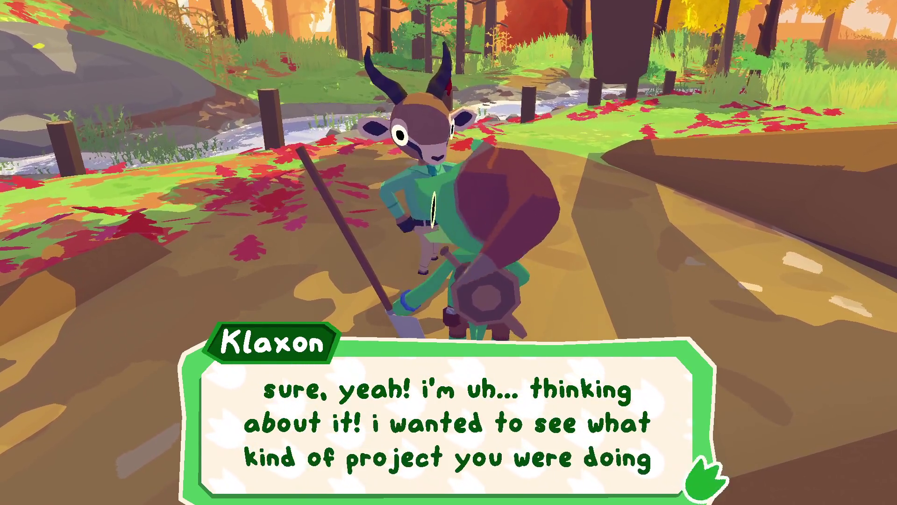
pyautogui.press('f')
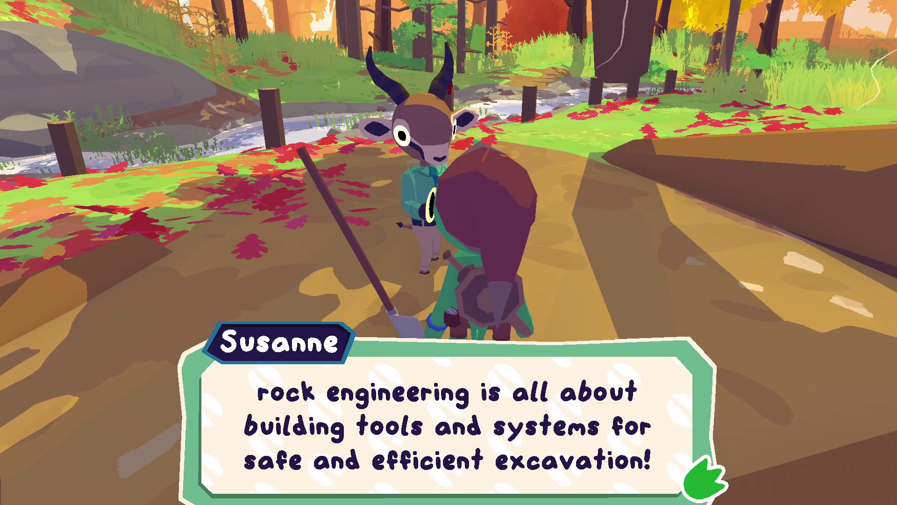
# Hear Susanne explain she's a blacksmith and invite her to join the game
pyautogui.press('space')
pyautogui.press('space')
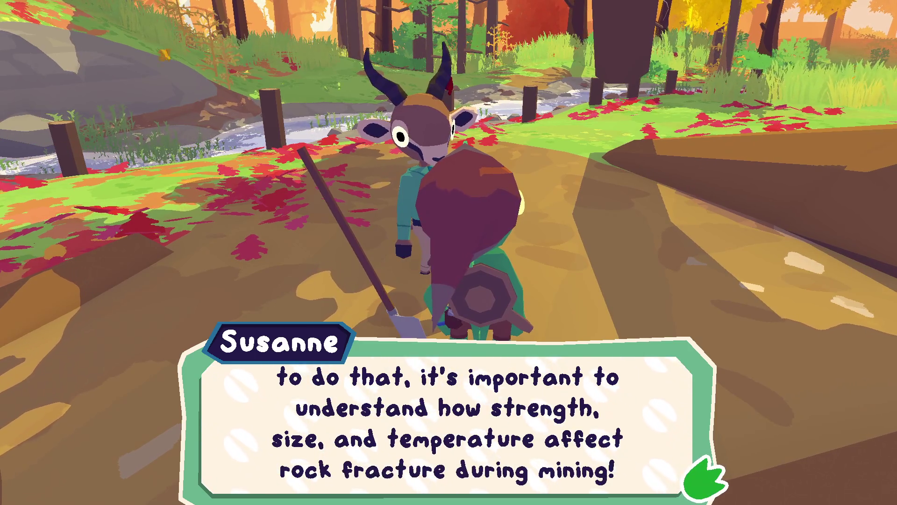
pyautogui.press('space')
pyautogui.press('space')
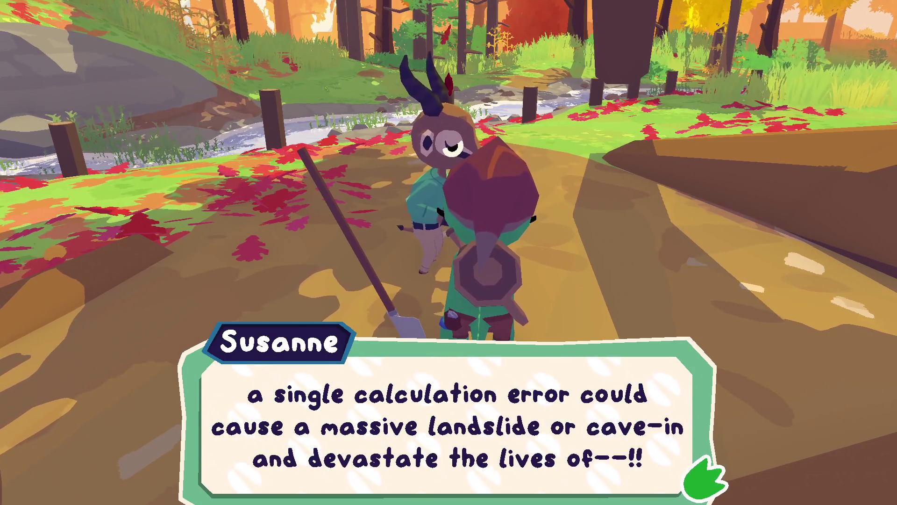
pyautogui.press('space')
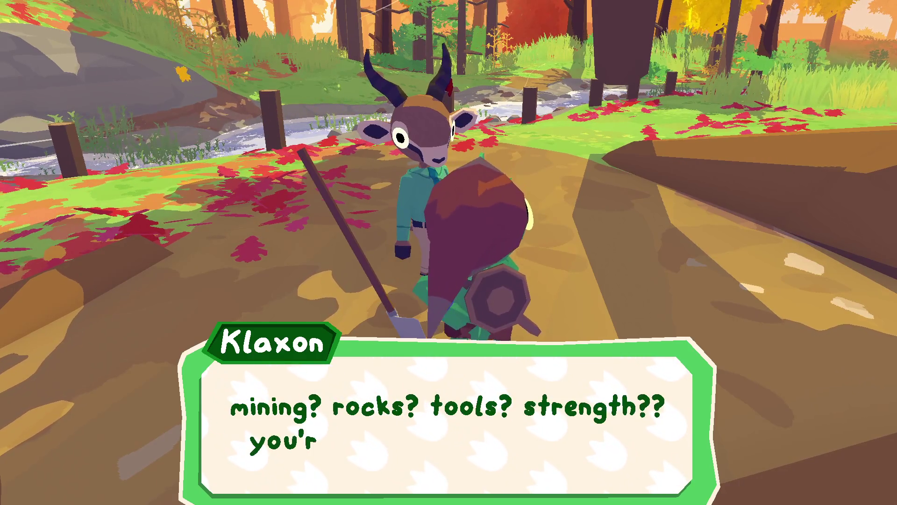
pyautogui.press('space')
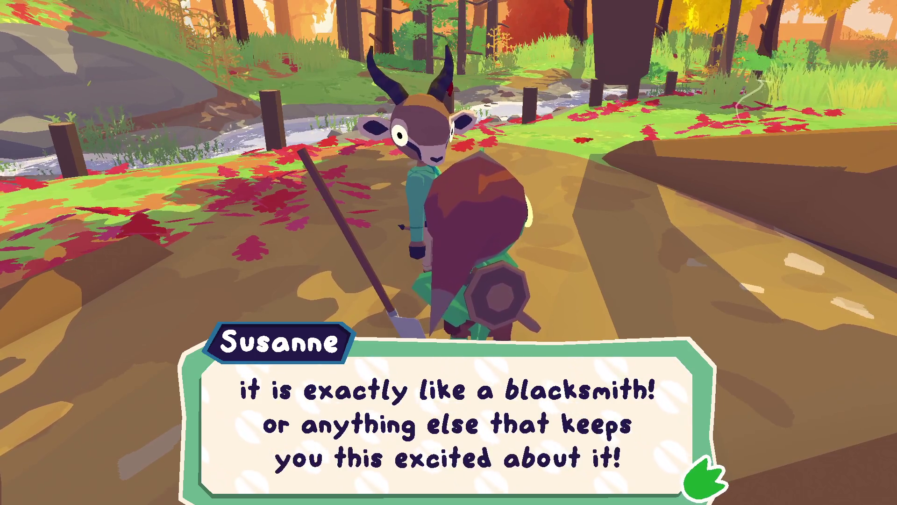
pyautogui.press('space')
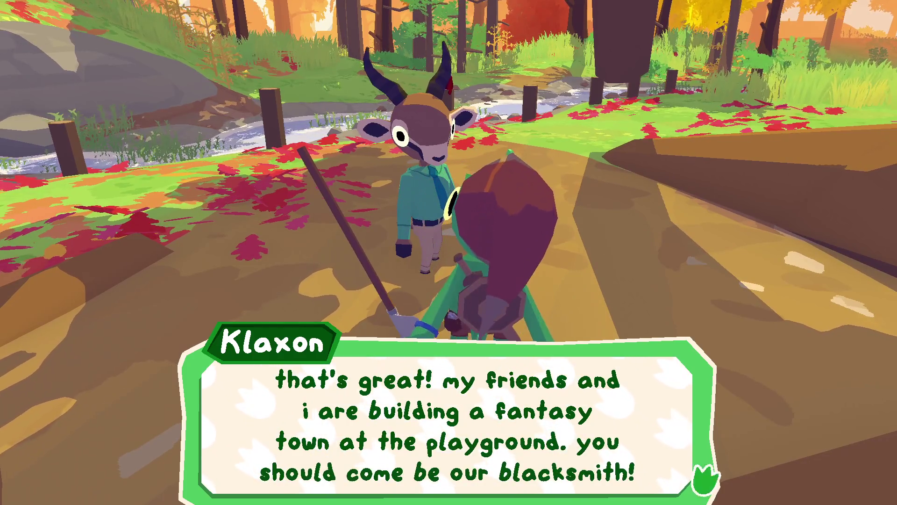
pyautogui.press('space')
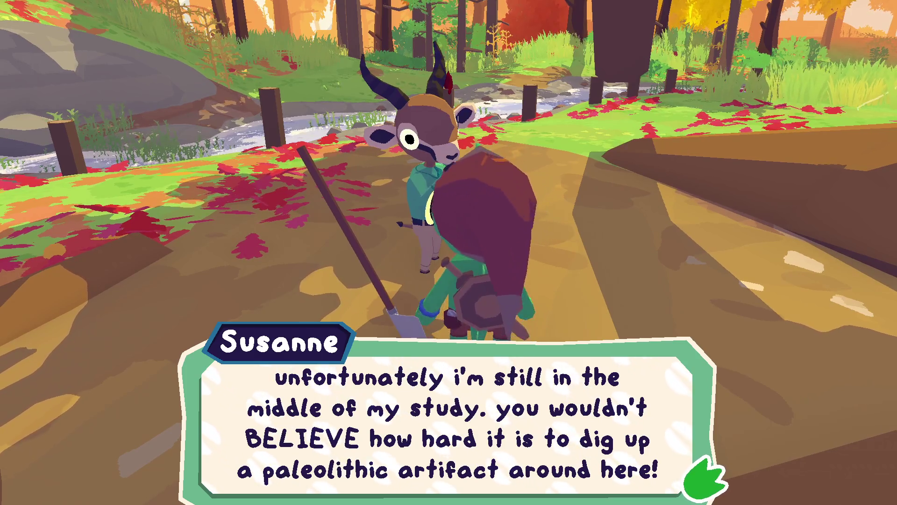
# Offer to find an artifact and accept her sparkly beach rock request, 'the earth's bounty'
pyautogui.press('space')
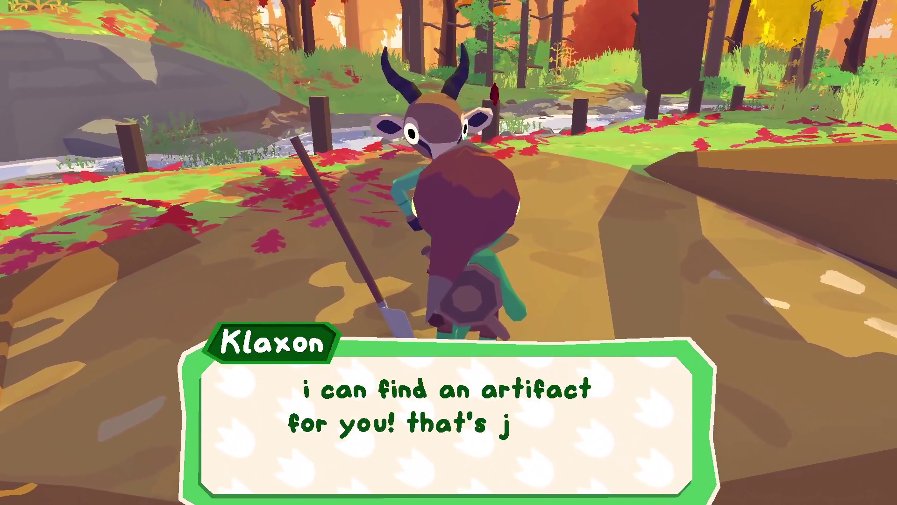
pyautogui.press('space')
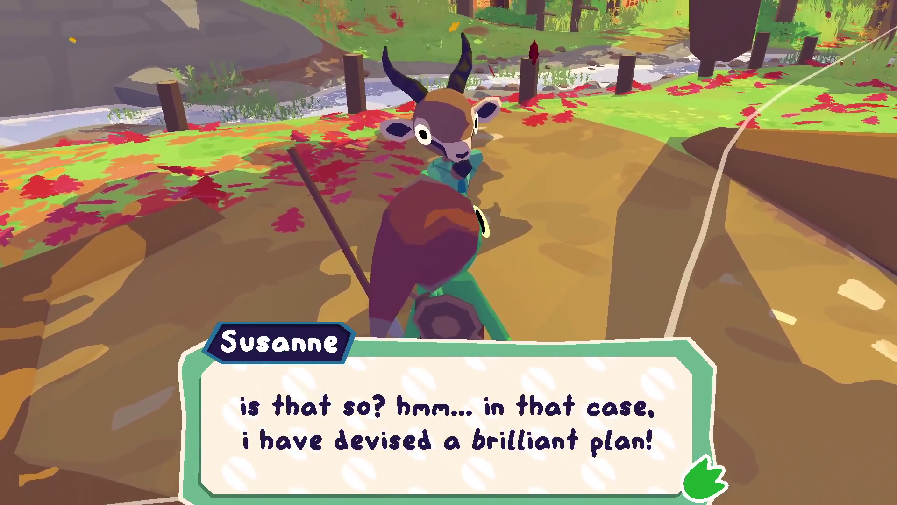
pyautogui.press('space')
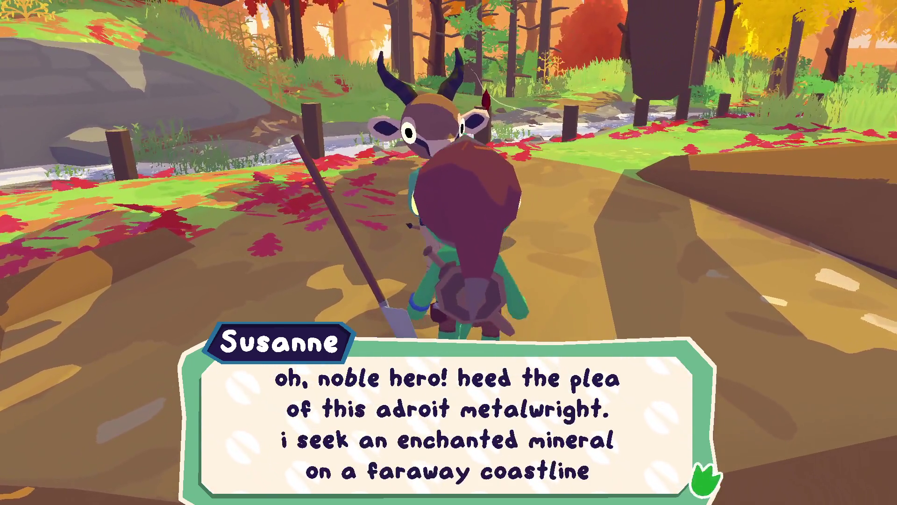
pyautogui.press('space')
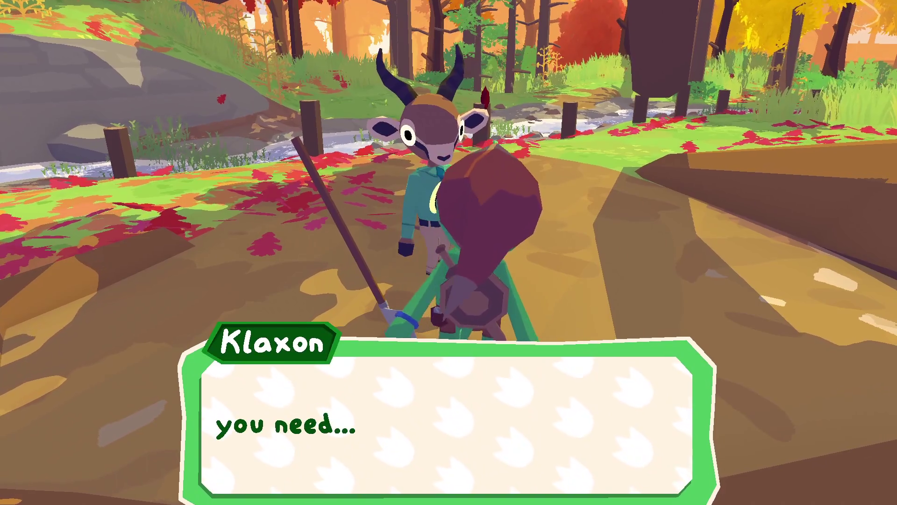
pyautogui.press('space')
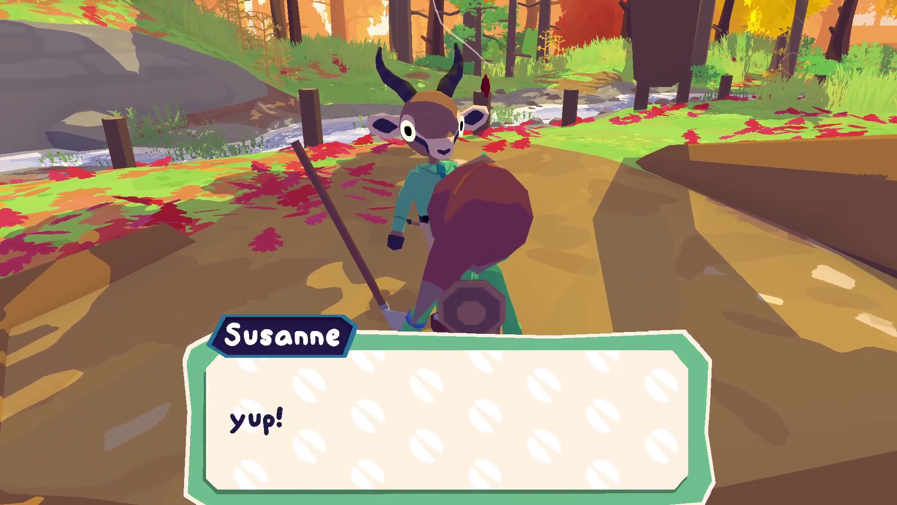
pyautogui.press('space')
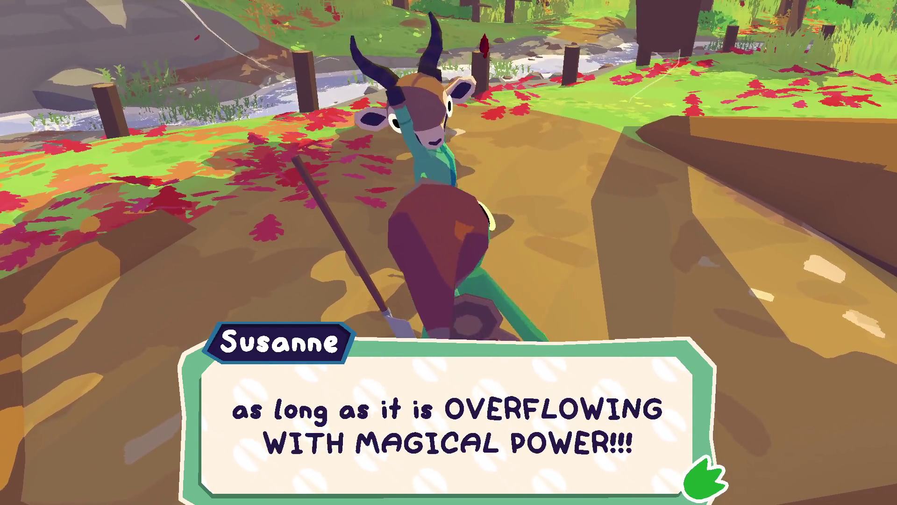
pyautogui.press('space')
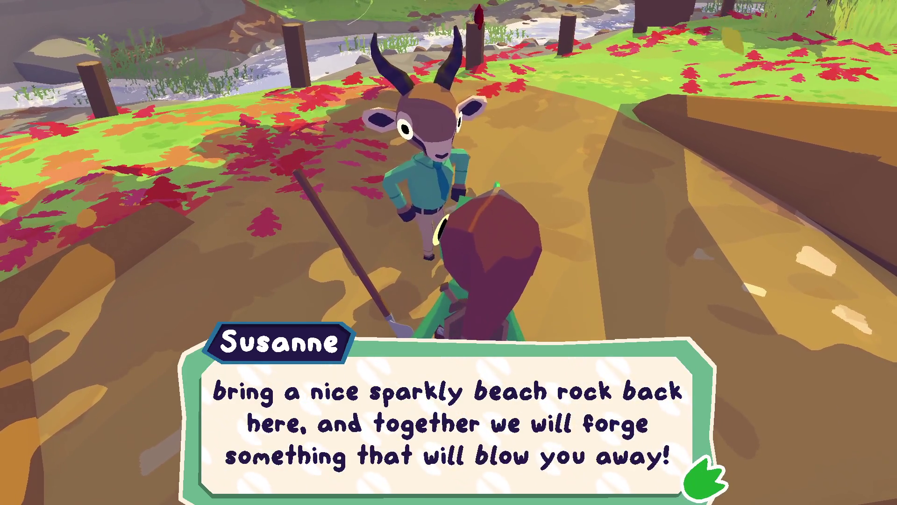
pyautogui.press('space')
pyautogui.press('space')
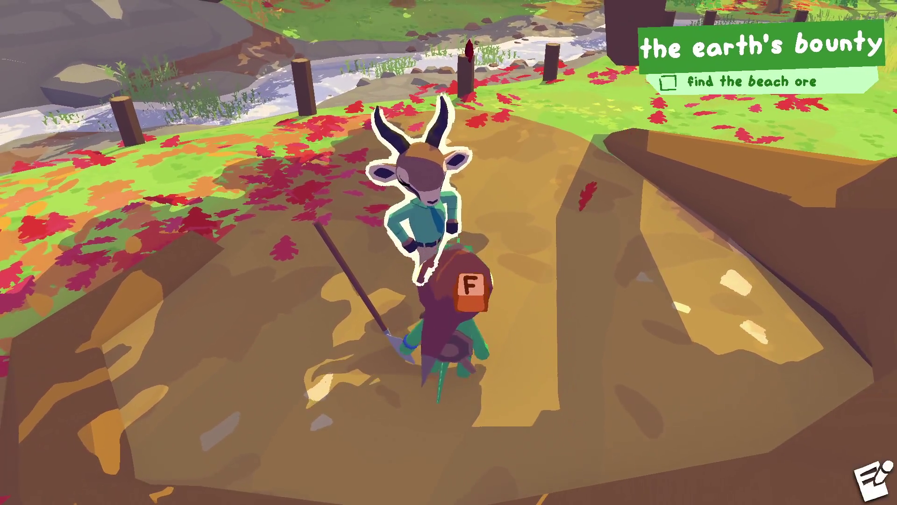
# Walk back along the stream to the big tree and open the notebook on the Pointy Floppy Thing hat
pyautogui.press('w')
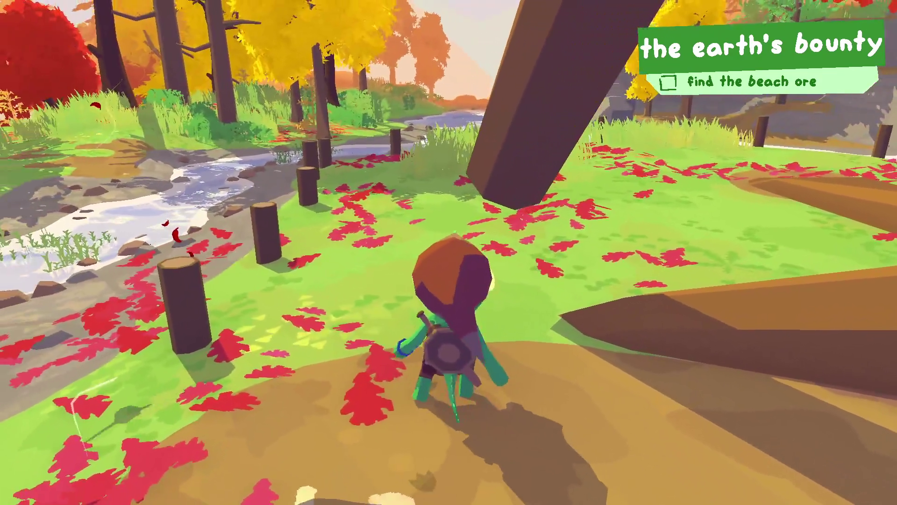
pyautogui.press('w')
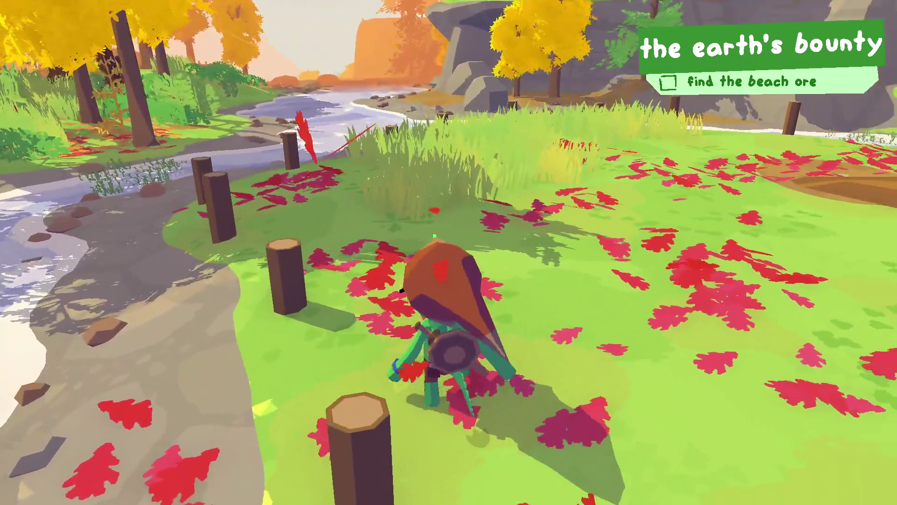
pyautogui.press('w')
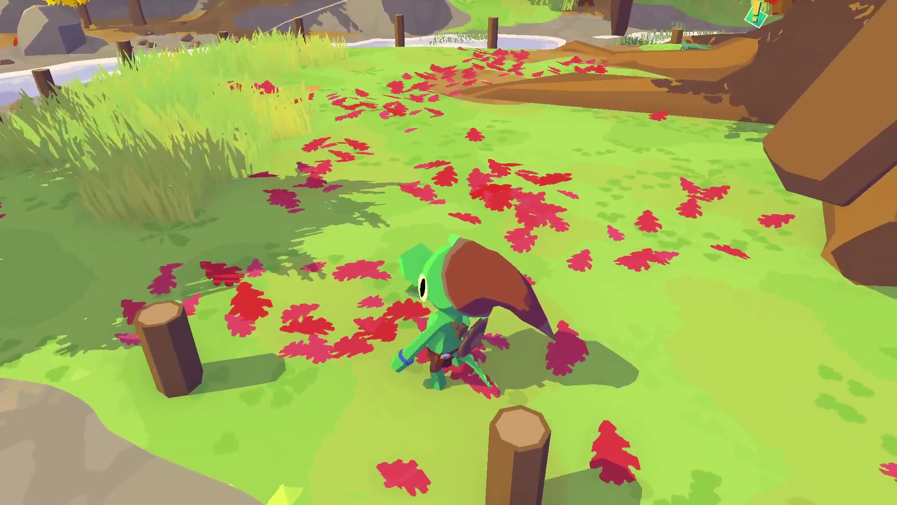
pyautogui.press('s')
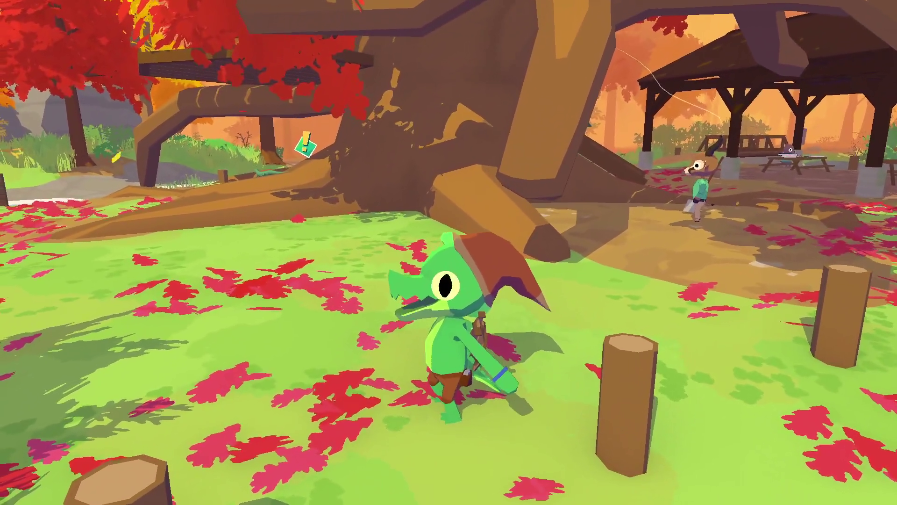
pyautogui.press('s')
pyautogui.press('Tab')
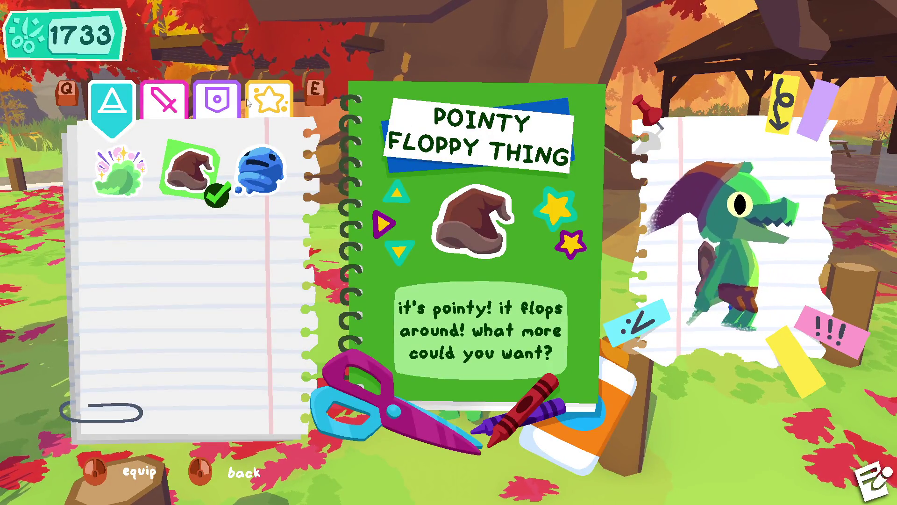
# Browse the gear pages and return to the hat, keeping Pointy Floppy Thing equipped, then resume play
pyautogui.press('Tab')
pyautogui.press('Escape')
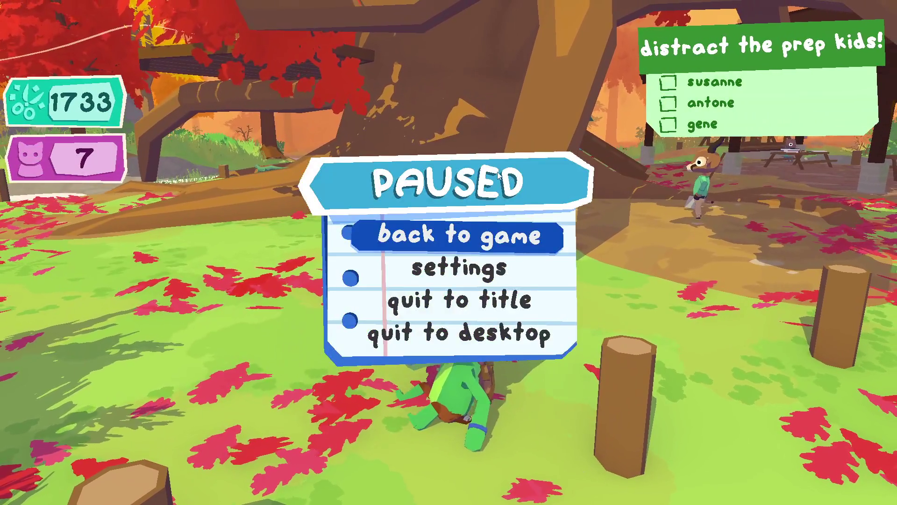
pyautogui.press('Escape')
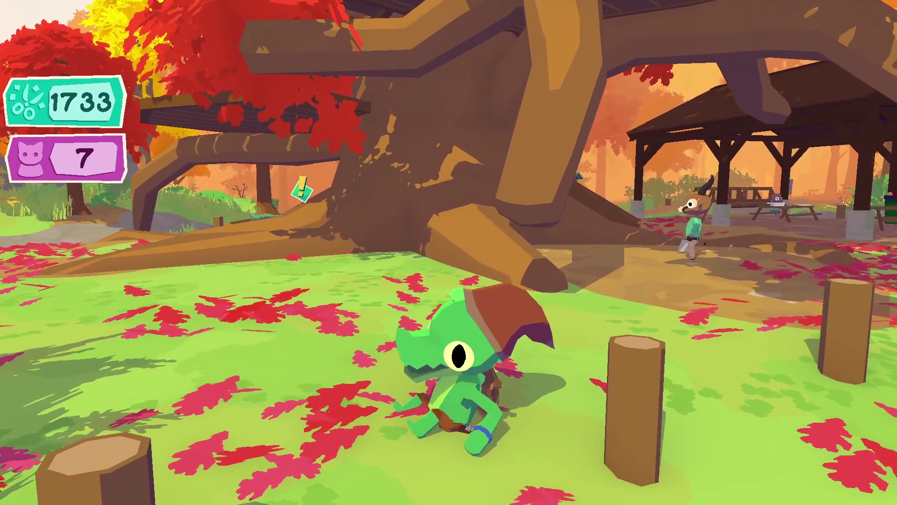
pyautogui.press('Tab')
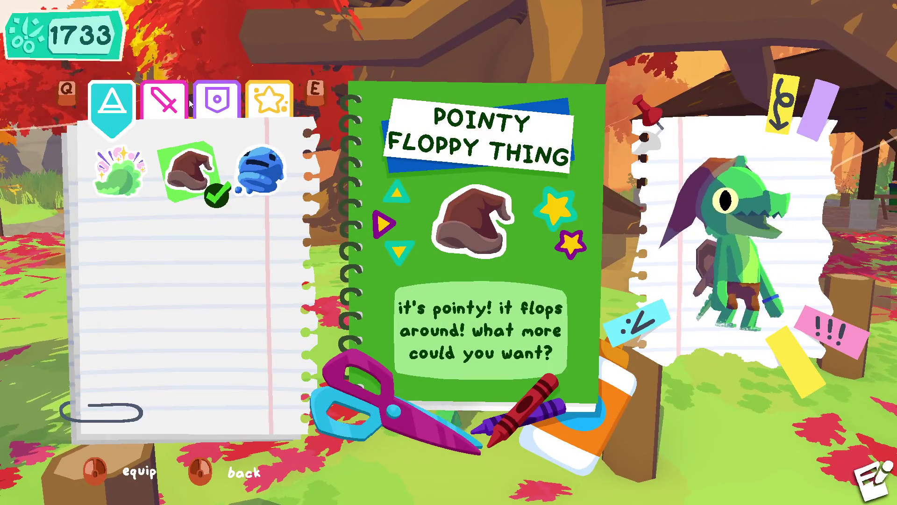
pyautogui.press('e')
pyautogui.press('e')
pyautogui.press('e')
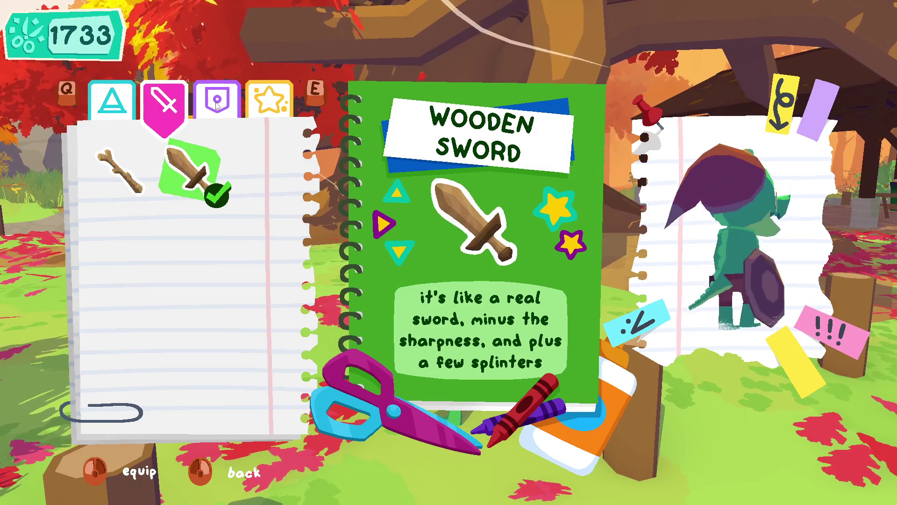
pyautogui.press('q')
pyautogui.press('q')
pyautogui.press('q')
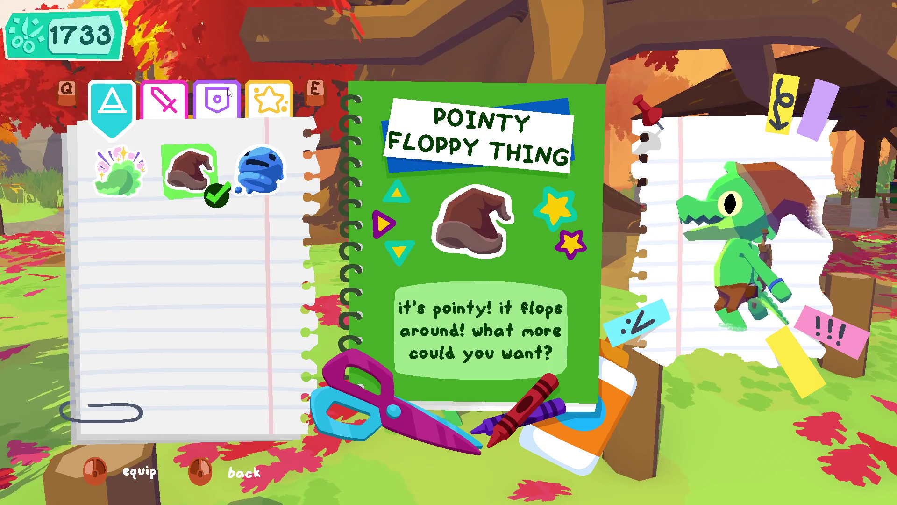
pyautogui.press('Tab')
pyautogui.press('w')
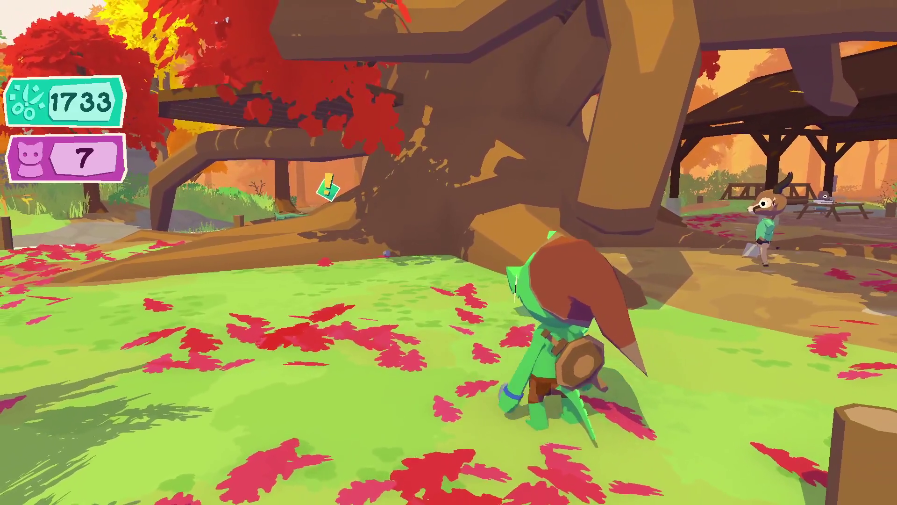
# Run through the grass by the stream and around the red-leafed tree to Antone, the hat-wearing lizard
pyautogui.press('s')
pyautogui.press('w')
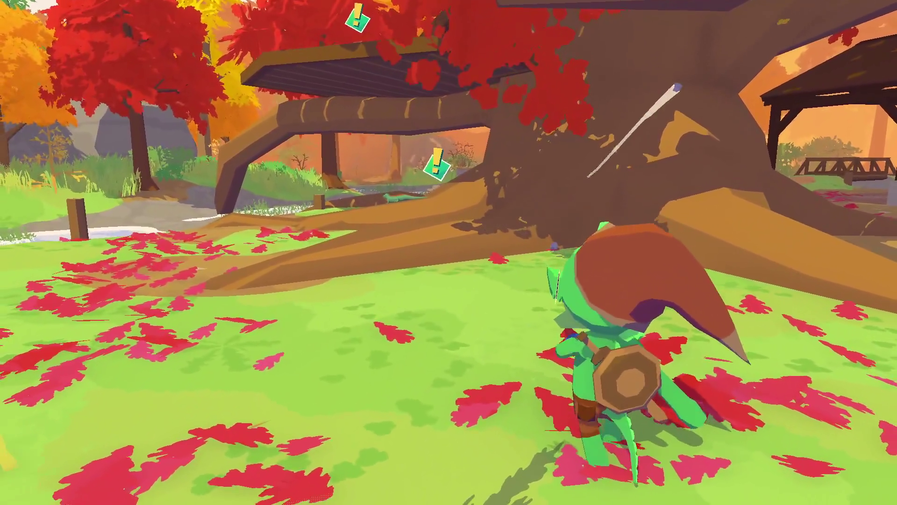
pyautogui.press('a')
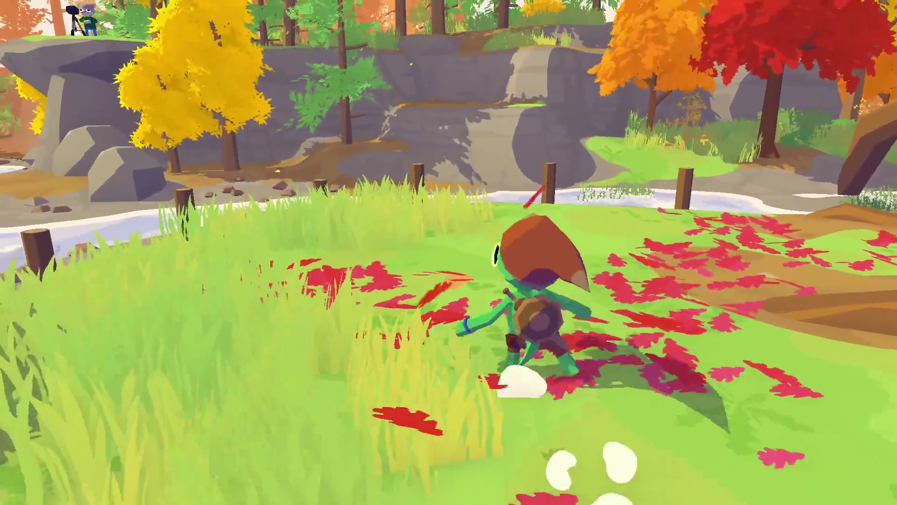
pyautogui.press('a')
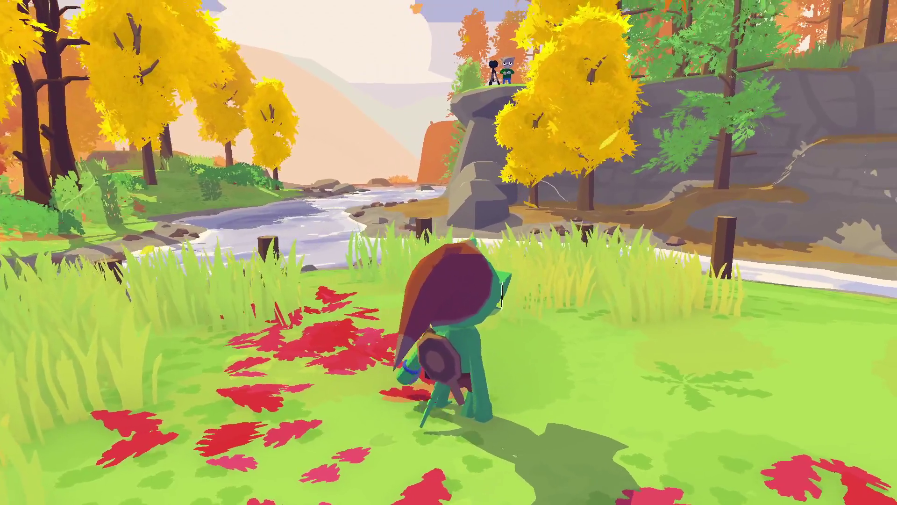
pyautogui.press('s')
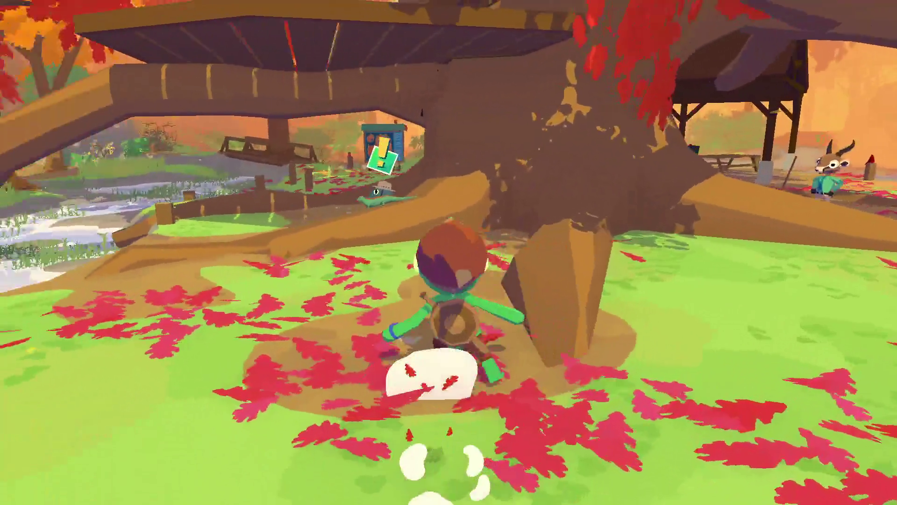
pyautogui.press('w')
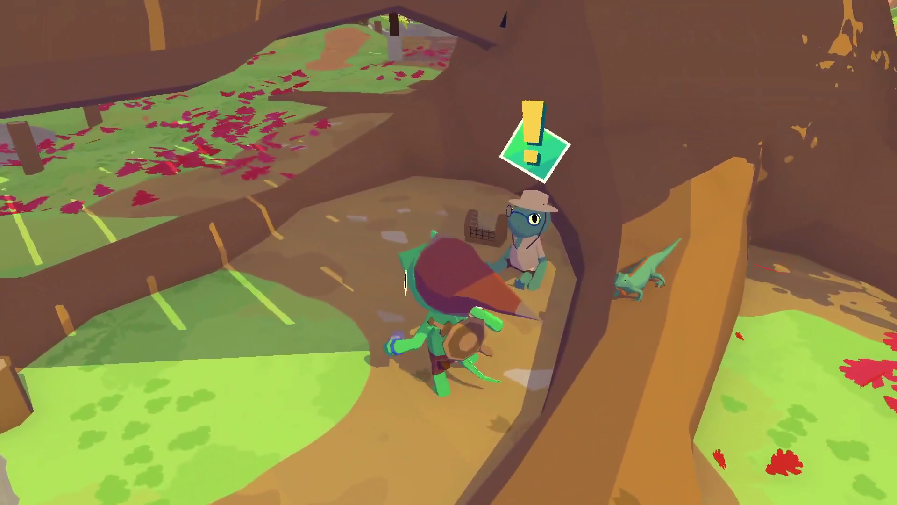
pyautogui.press('w')
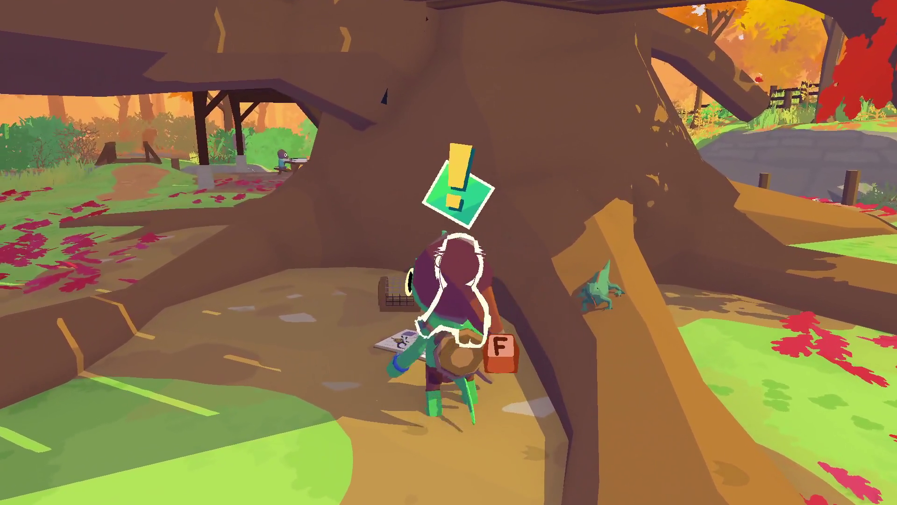
# Talk to Antone and ask him to join the game, describing his role
pyautogui.press('f')
pyautogui.press('f')
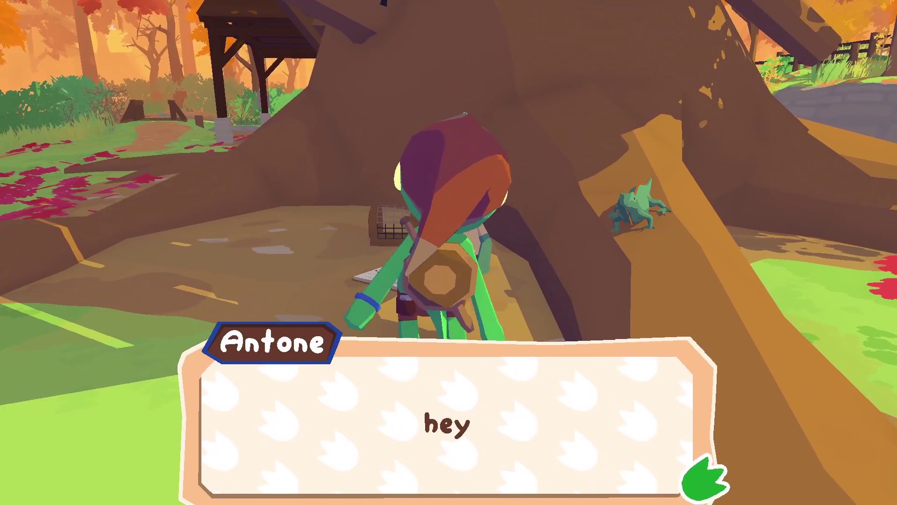
pyautogui.press('f')
pyautogui.press('f')
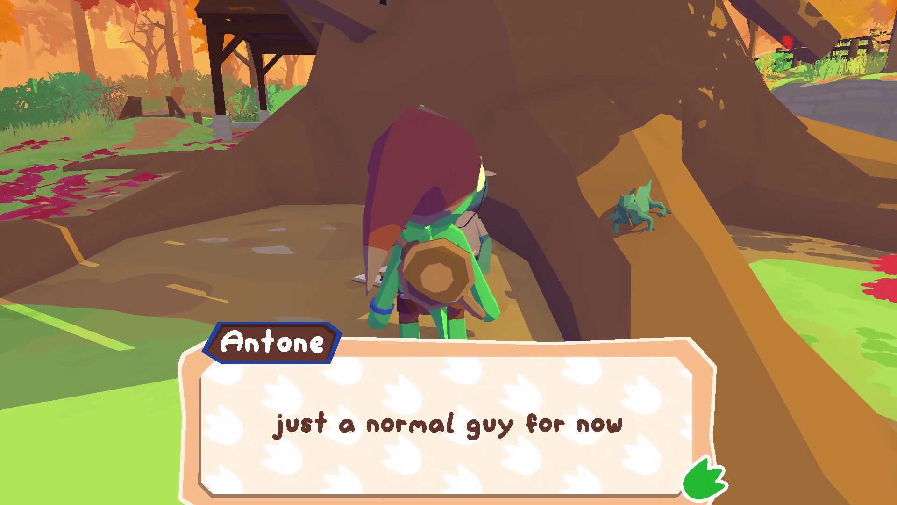
pyautogui.press('f')
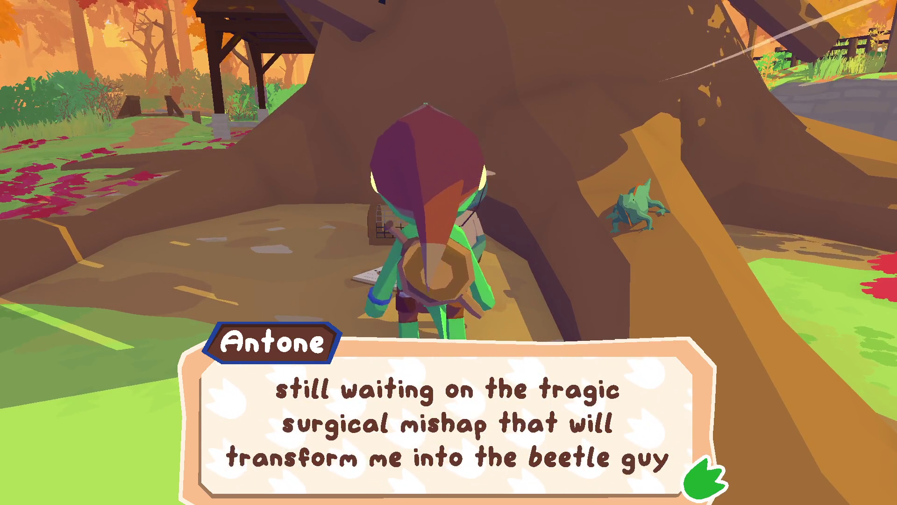
pyautogui.press('f')
pyautogui.press('f')
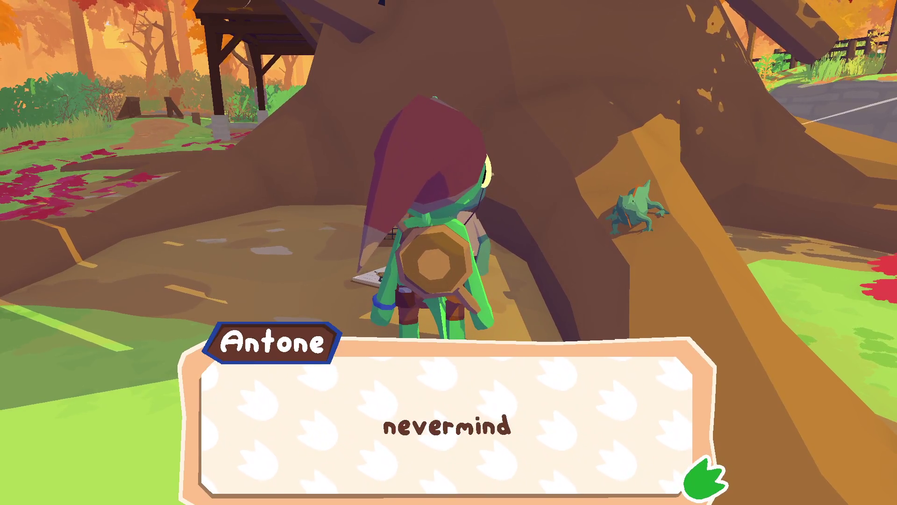
pyautogui.press('f')
pyautogui.press('f')
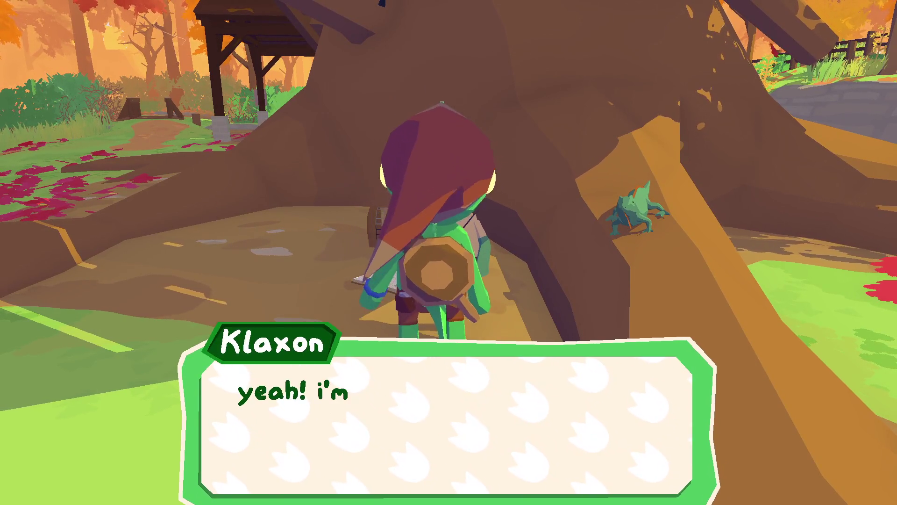
pyautogui.press('f')
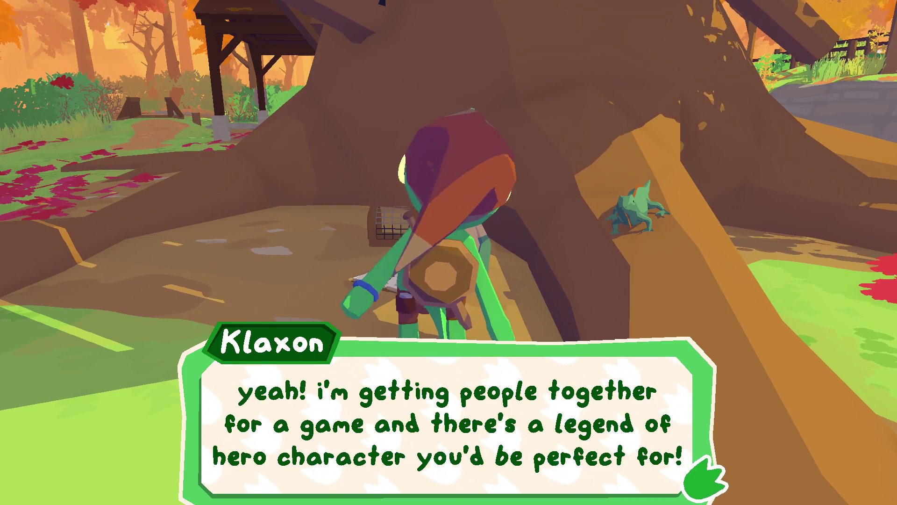
pyautogui.press('f')
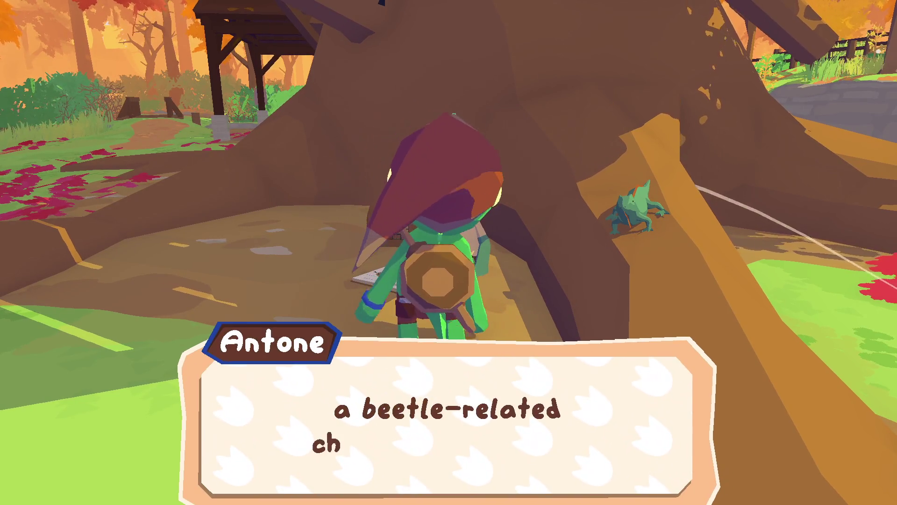
pyautogui.press('f')
pyautogui.press('f')
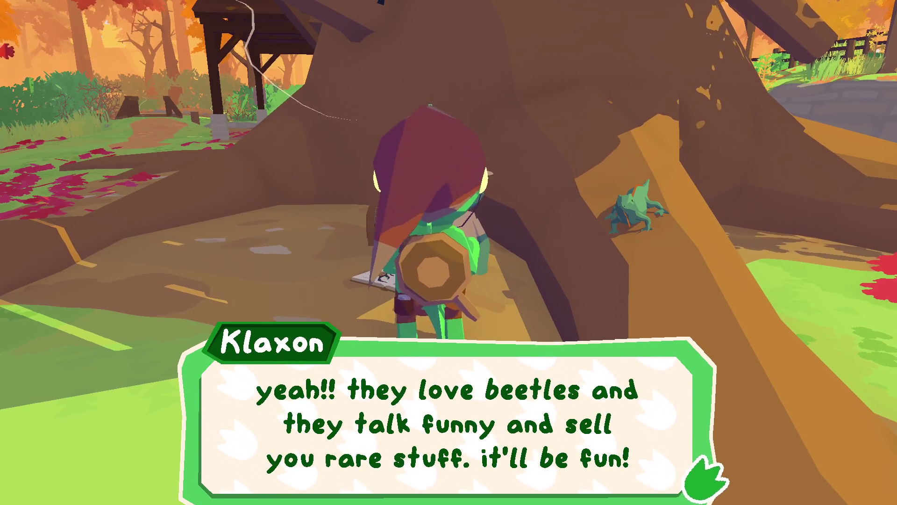
# After his refusal, offer to help find his rare beetle until he agrees and shows his beetle book
pyautogui.press('f')
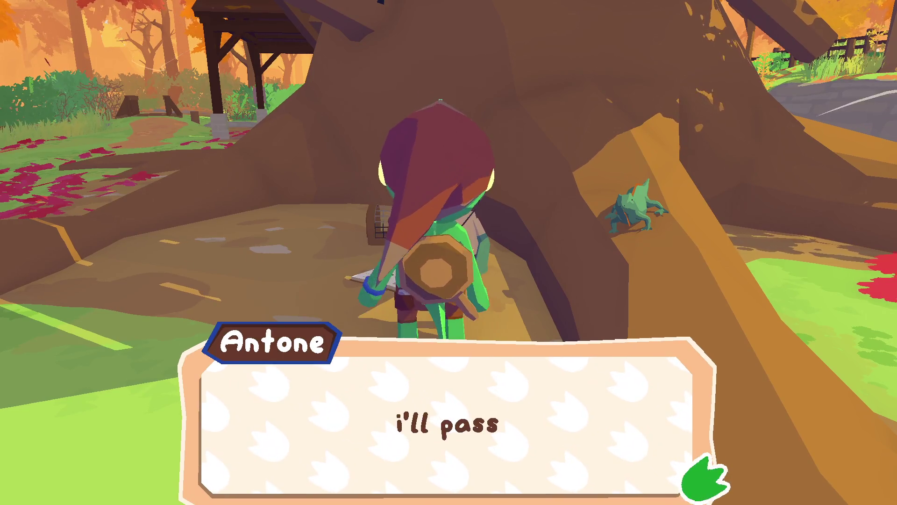
pyautogui.press('f')
pyautogui.press('f')
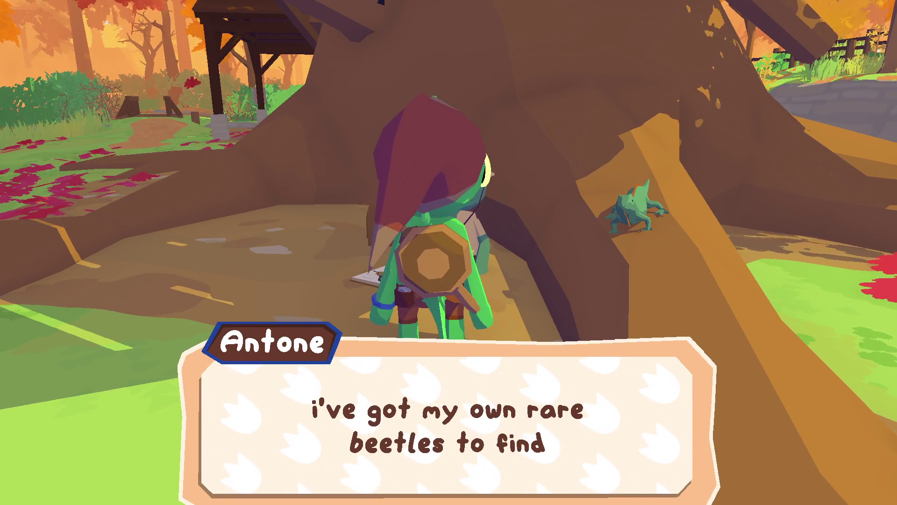
pyautogui.press('f')
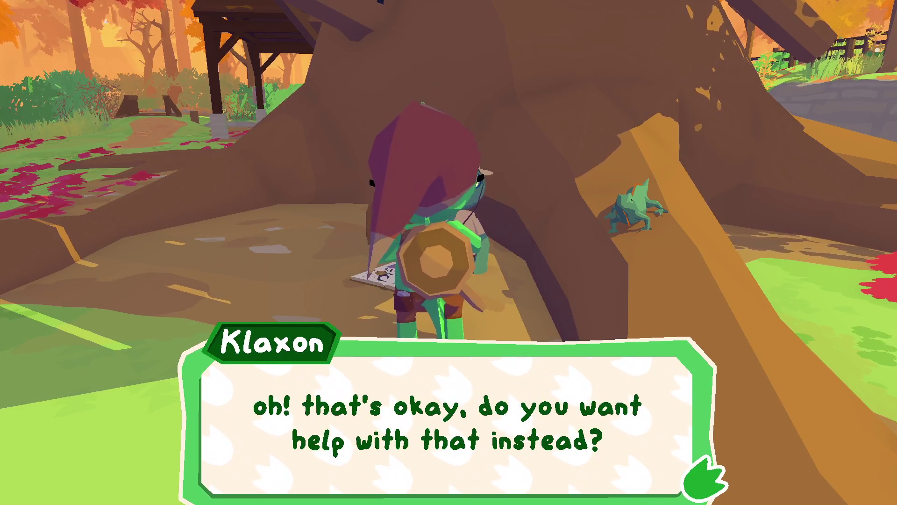
pyautogui.press('f')
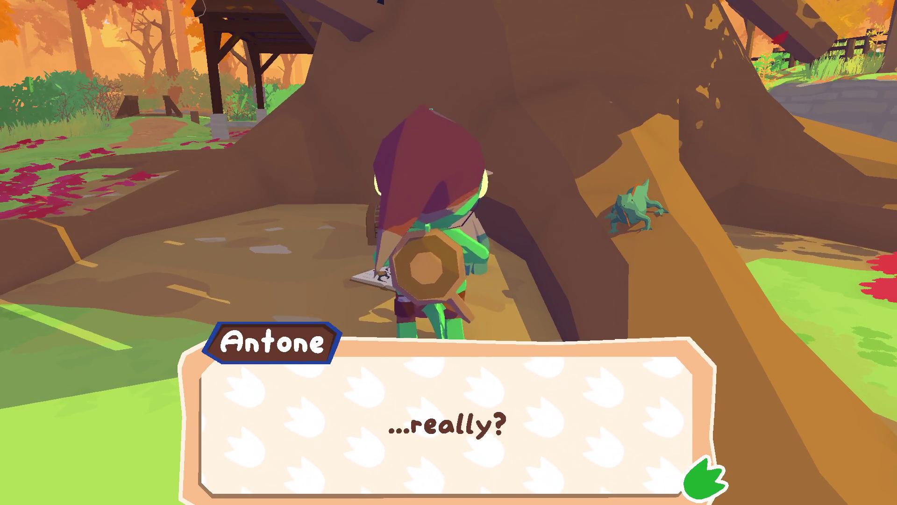
pyautogui.press('f')
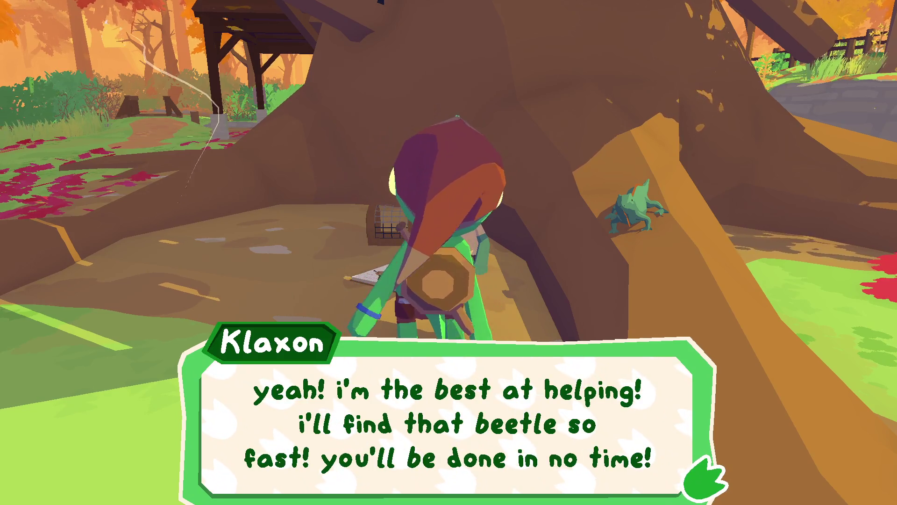
pyautogui.press('f')
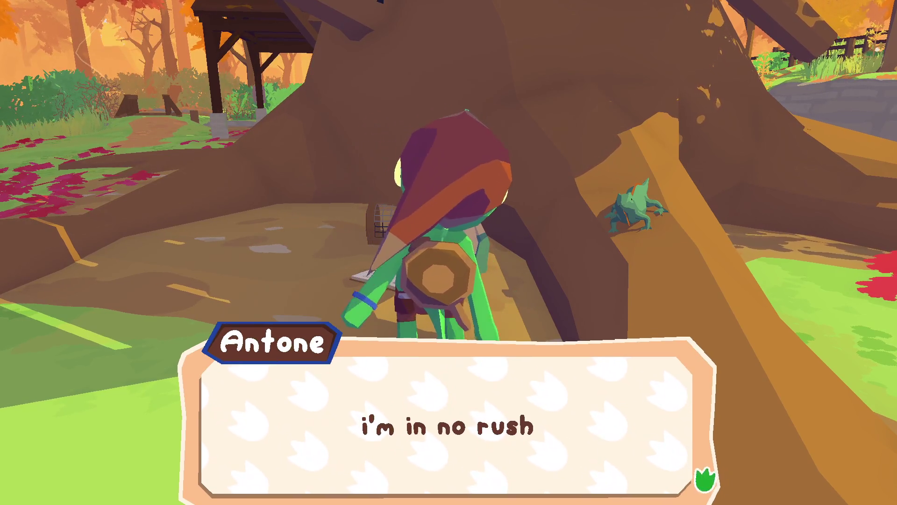
pyautogui.press('f')
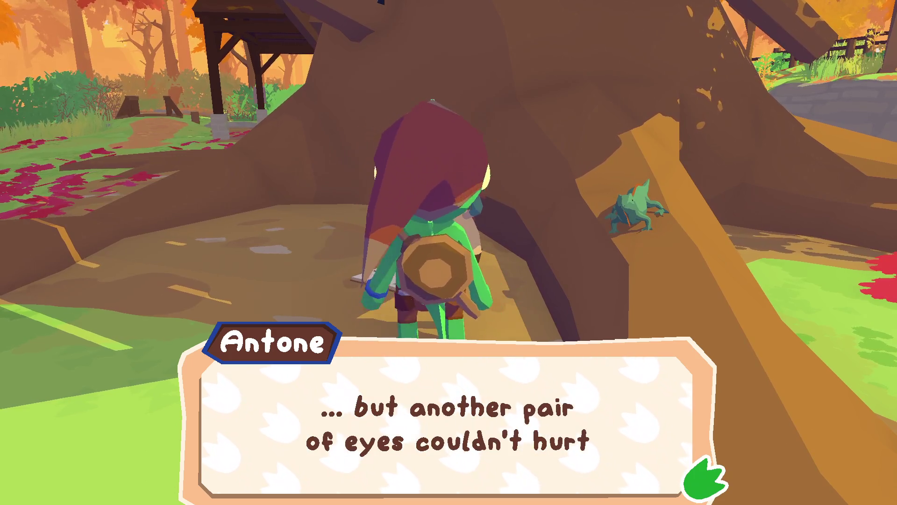
pyautogui.press('f')
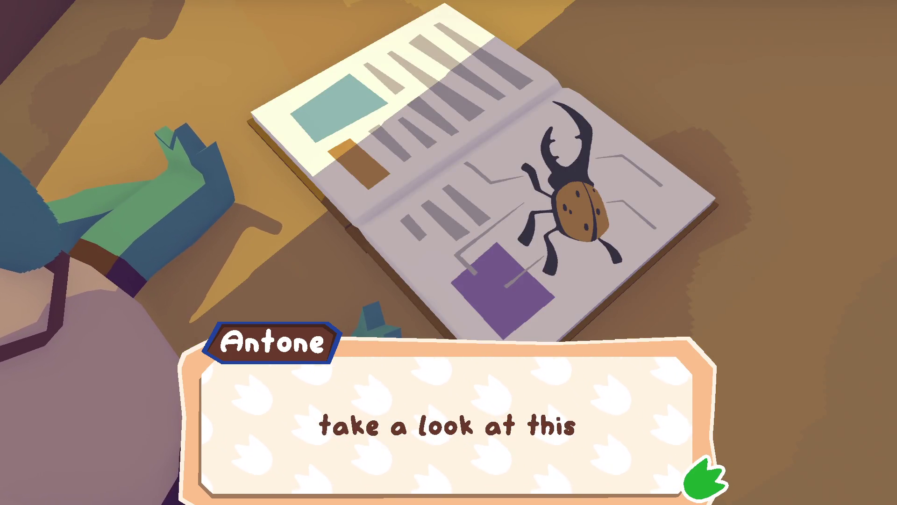
# Hear Antone identify the hercules beetle in his book and describe the beetles
pyautogui.press('f')
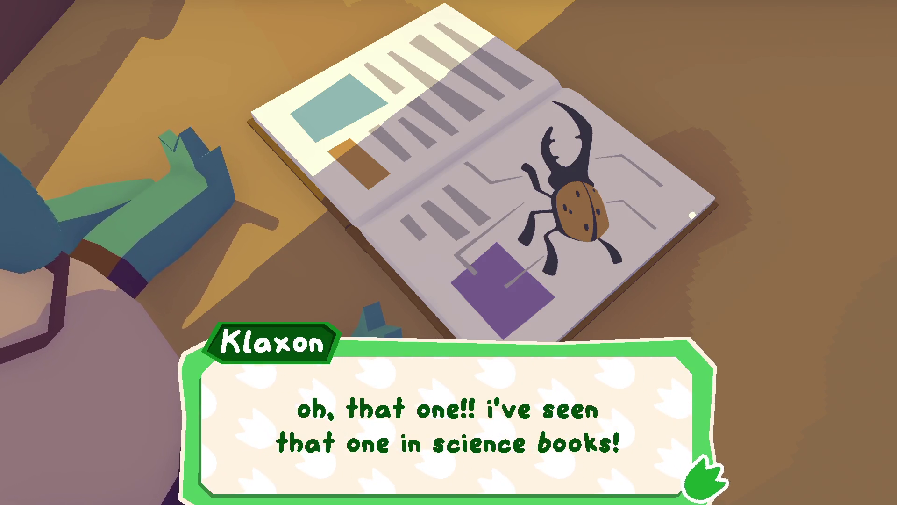
pyautogui.press('f')
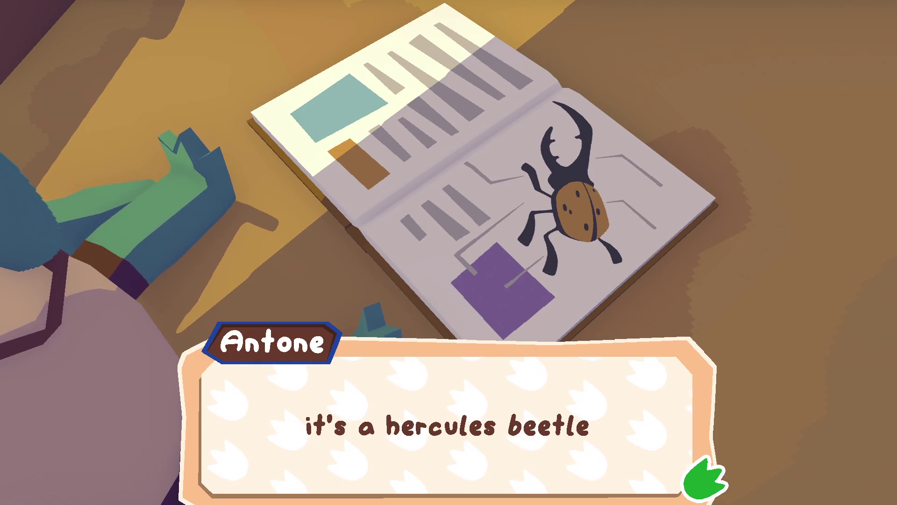
pyautogui.press('f')
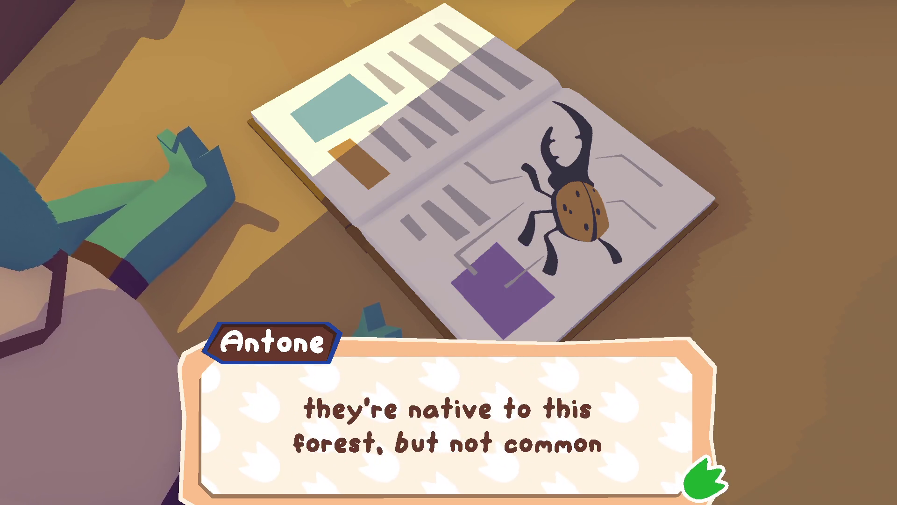
pyautogui.press('f')
pyautogui.press('f')
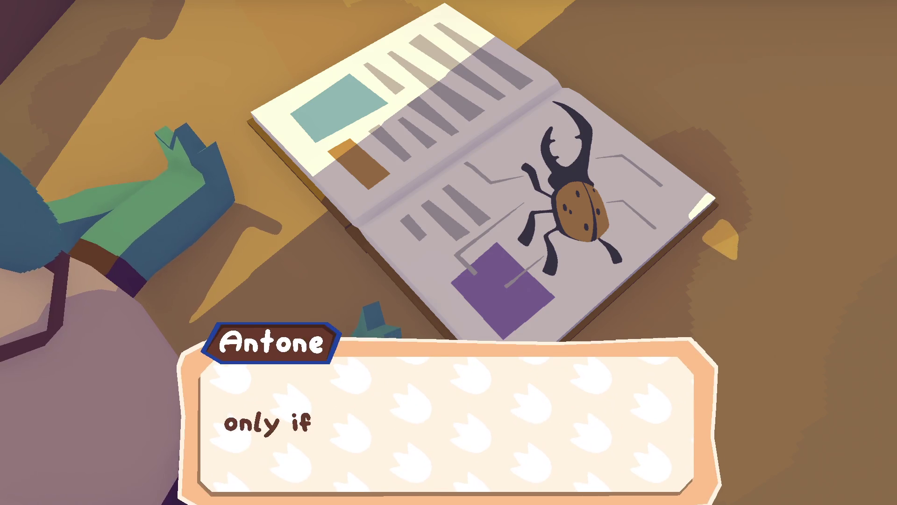
pyautogui.press('f')
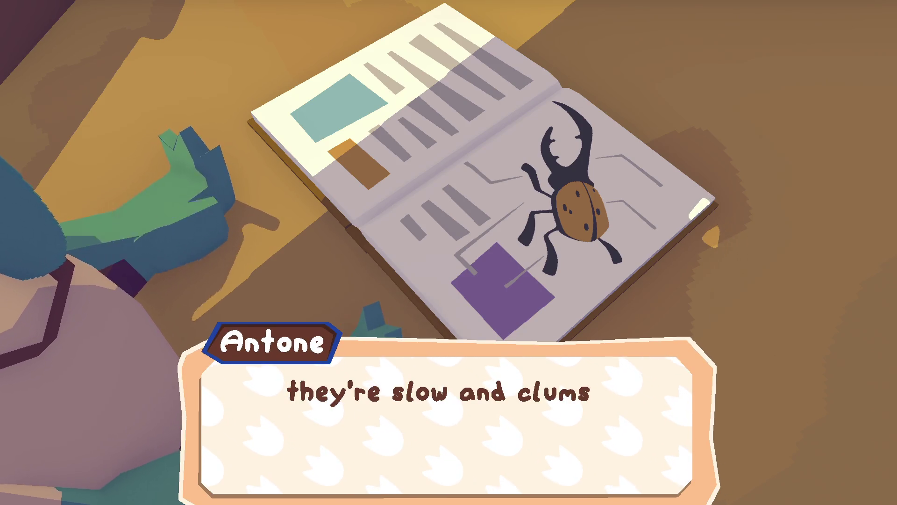
# Take his tips on beetle diet, habitat and the sandpaper sound, then receive the Bug Net
pyautogui.press('f')
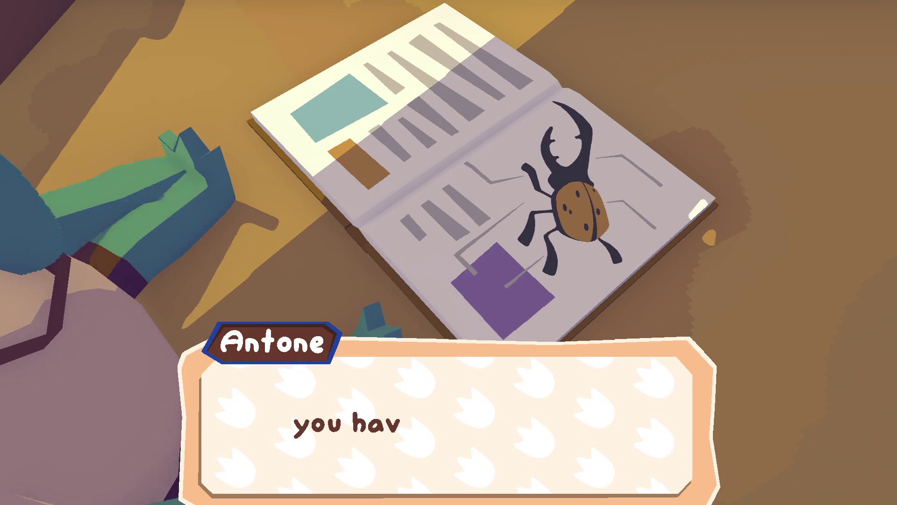
pyautogui.press('f')
pyautogui.press('f')
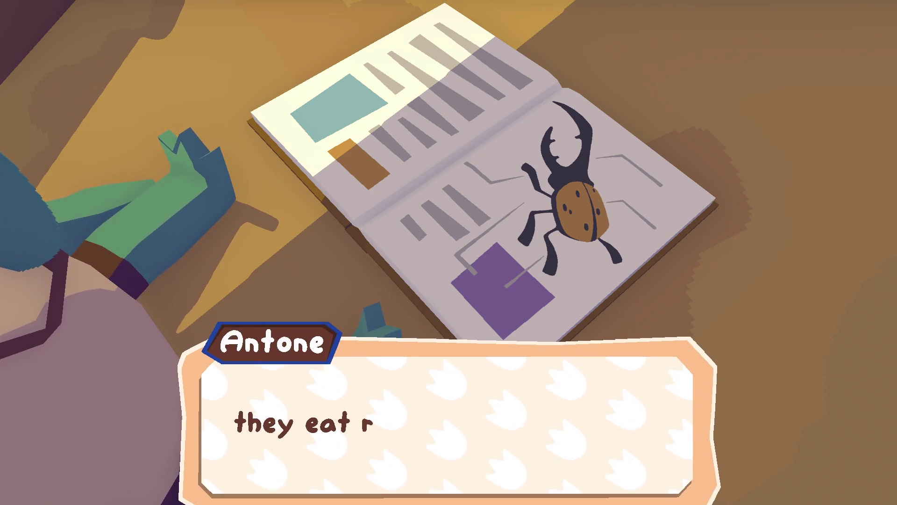
pyautogui.press('f')
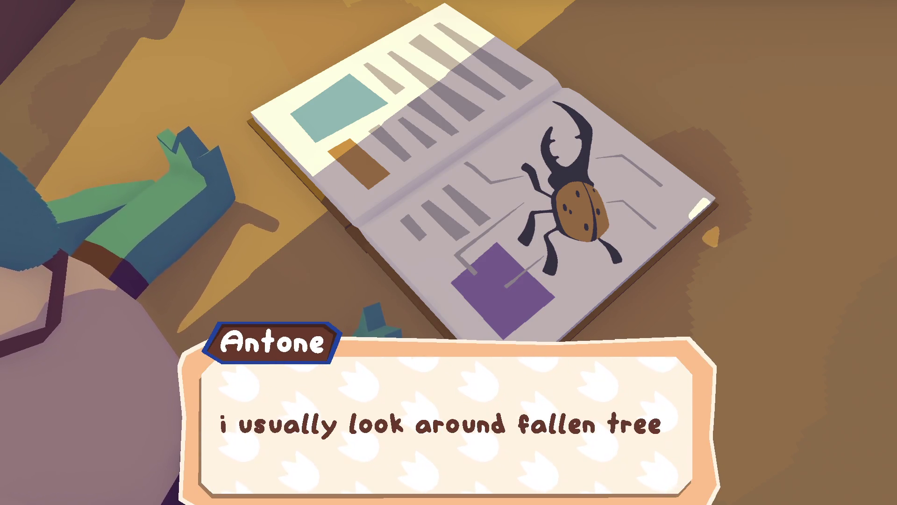
pyautogui.press('f')
pyautogui.press('f')
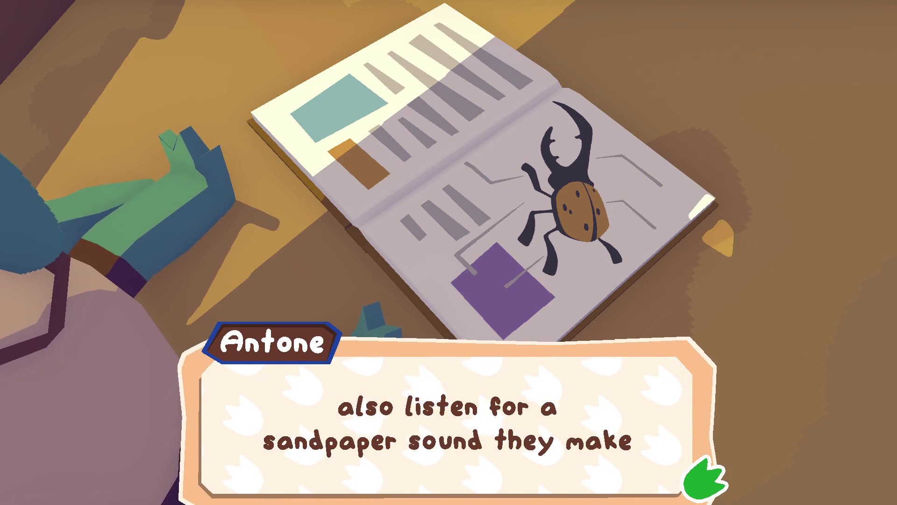
pyautogui.press('space')
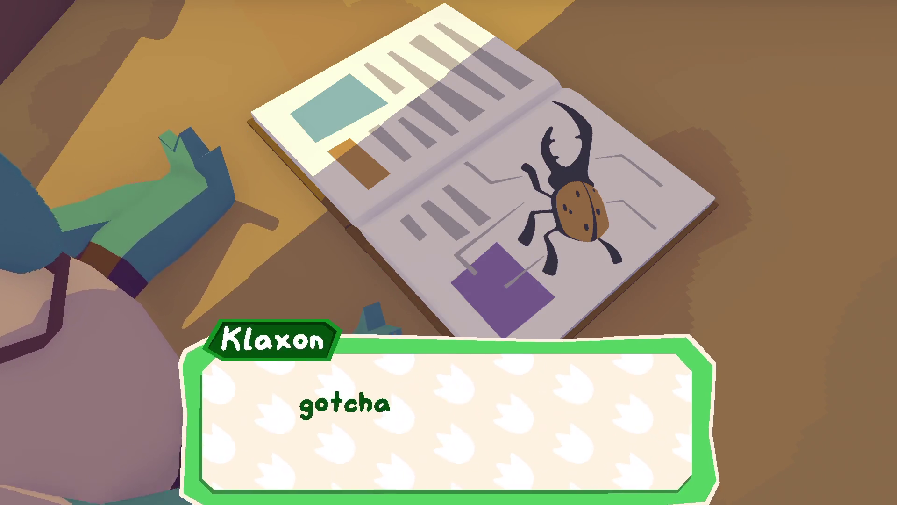
pyautogui.press('space')
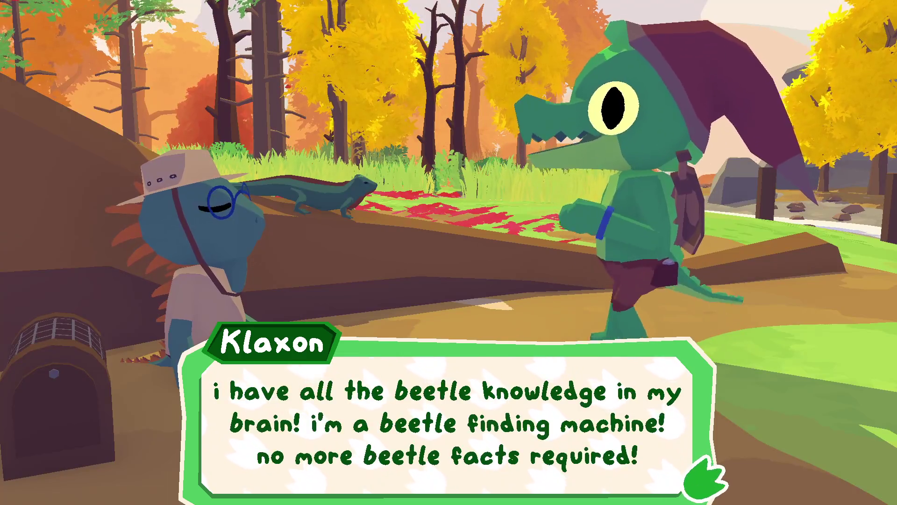
pyautogui.press('space')
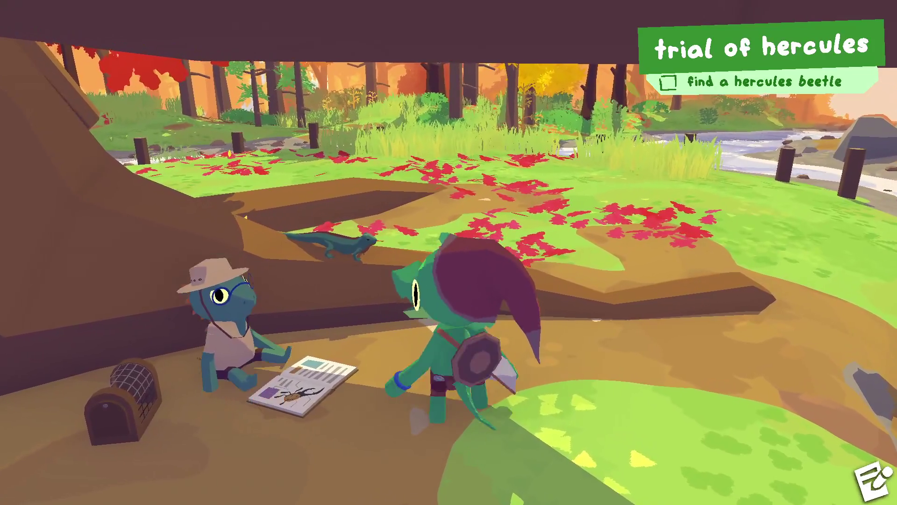
# Run out from the fallen log, down the bank and across the river toward the big tree
pyautogui.press('w')
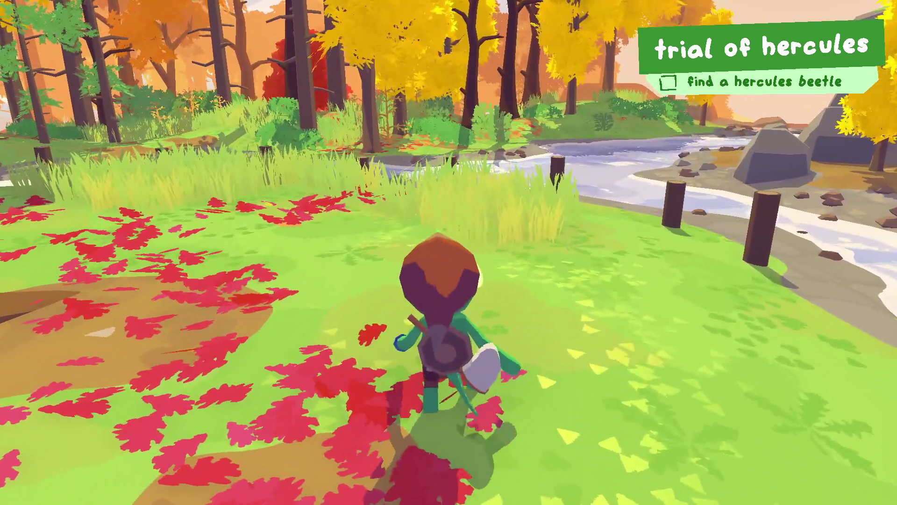
pyautogui.press('a')
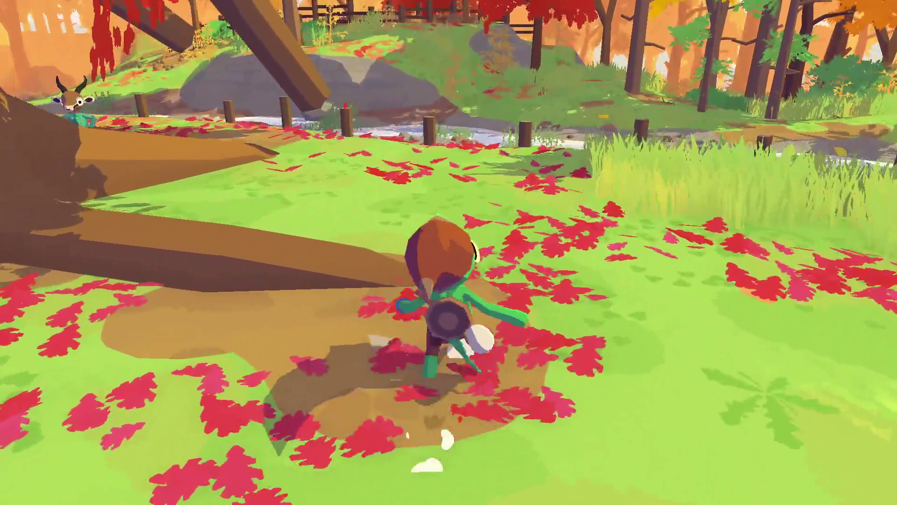
pyautogui.press('a')
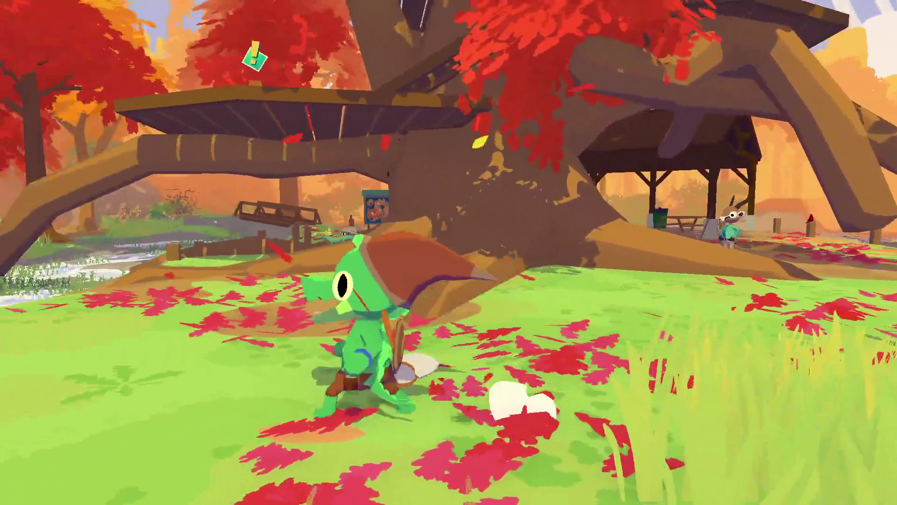
pyautogui.press('a')
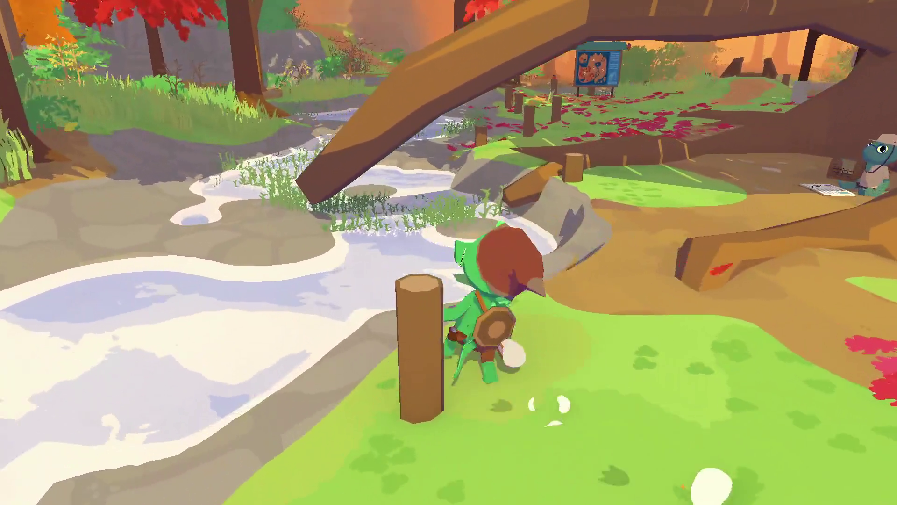
pyautogui.press('a')
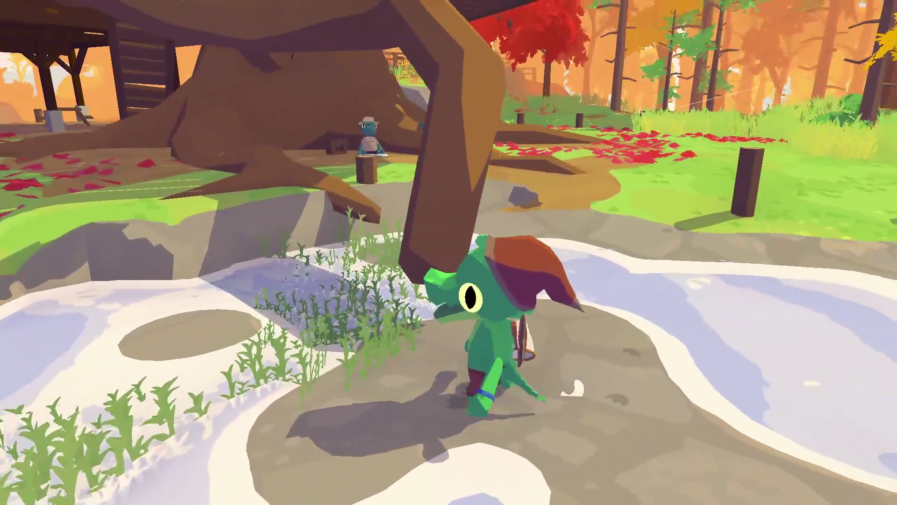
# Climb onto the treehouse platform and start talking to Gene
pyautogui.press('w')
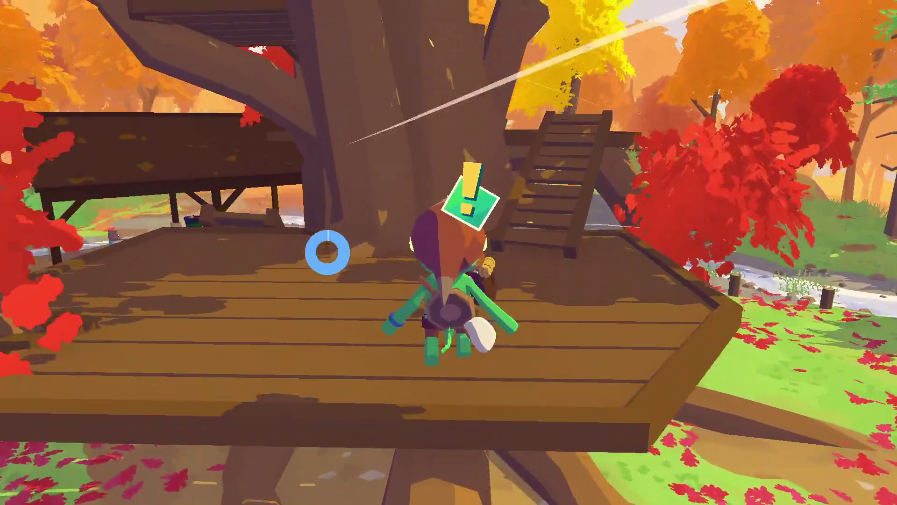
pyautogui.press('w')
pyautogui.press('e')
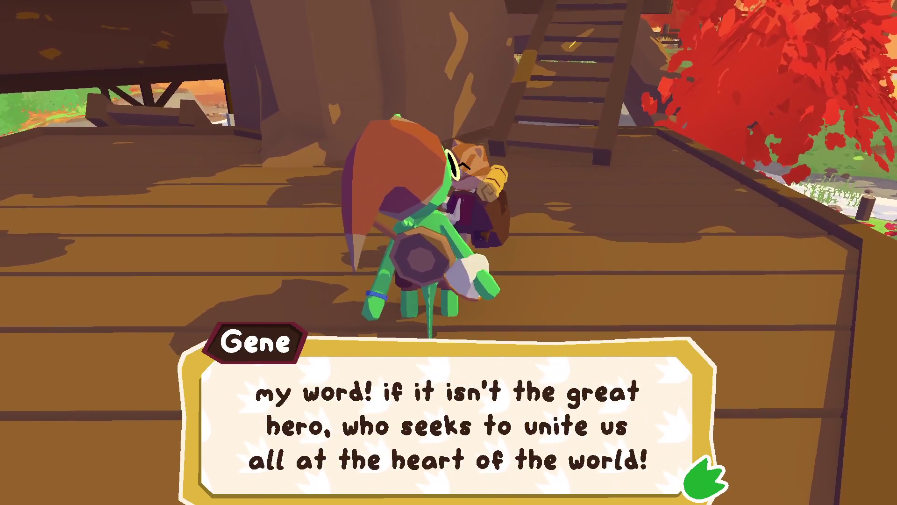
# Advance through Gene and Klaxon's opening exchange up to Gene's paper currency remark
pyautogui.press('e')
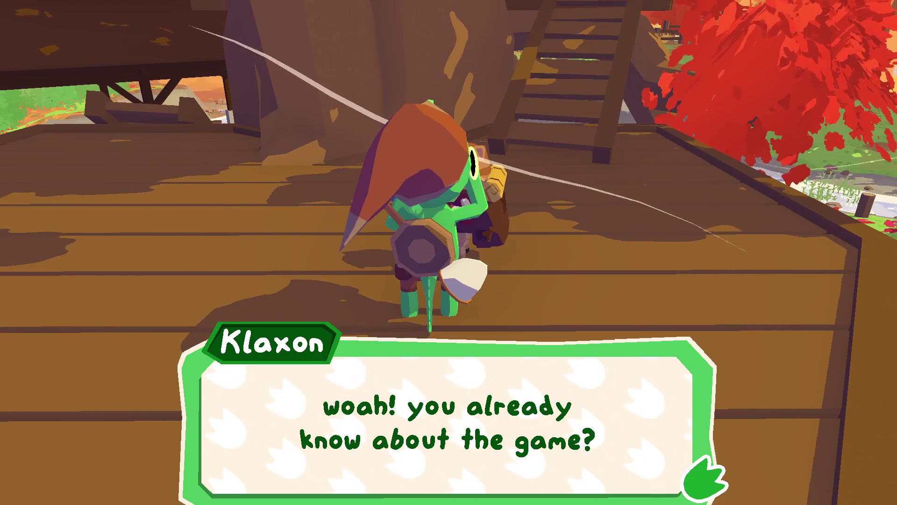
pyautogui.press('e')
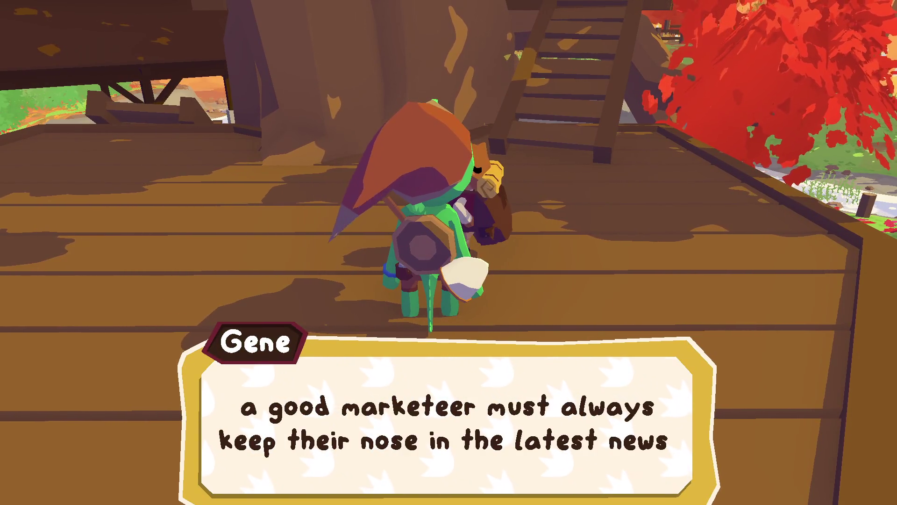
pyautogui.press('e')
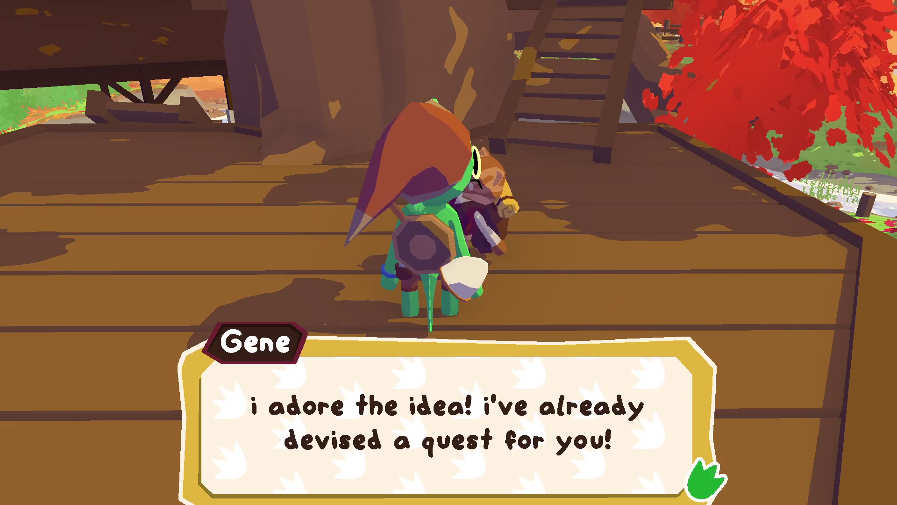
pyautogui.press('e')
pyautogui.press('e')
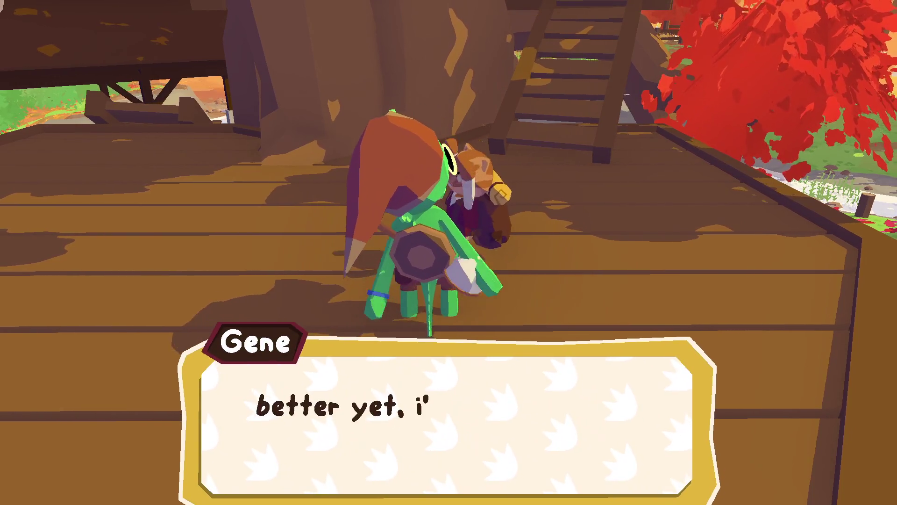
pyautogui.press('e')
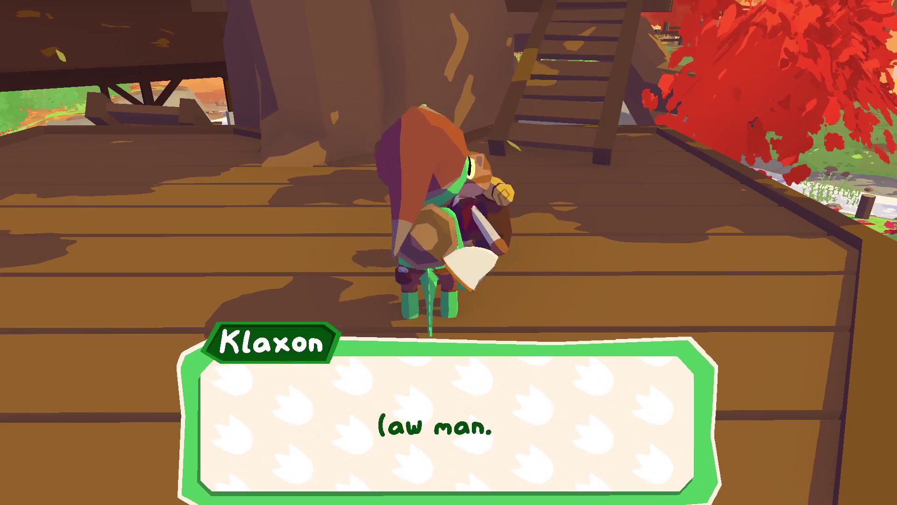
pyautogui.press('e')
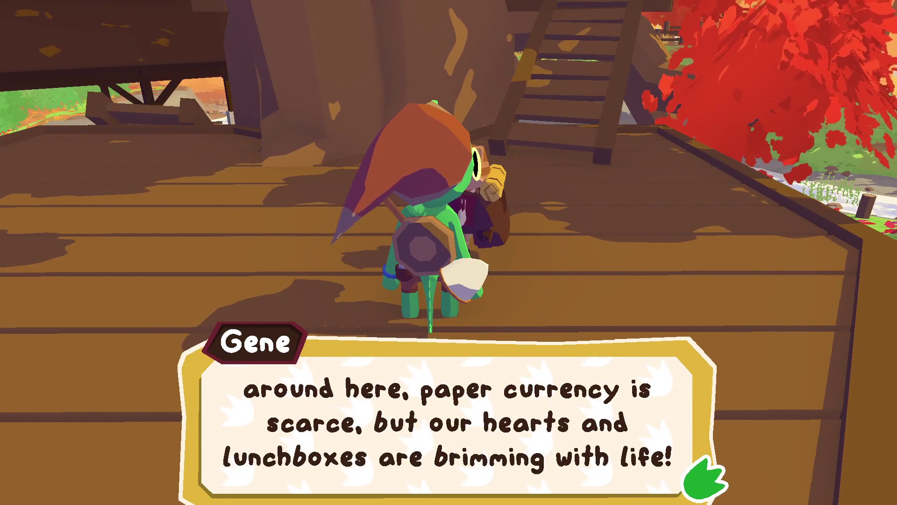
# Hear Gene's bartering examples and confetti reply, then his heroic service request about the nearby hill
pyautogui.press('e')
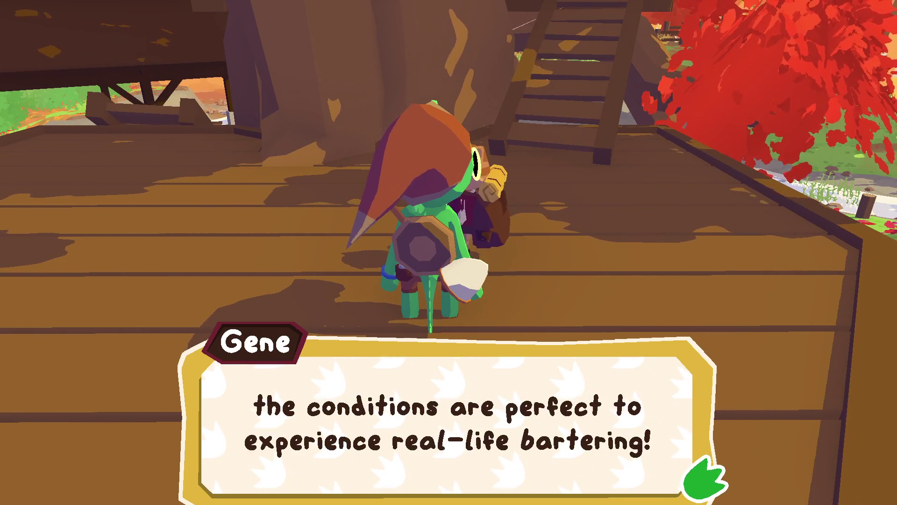
pyautogui.press('e')
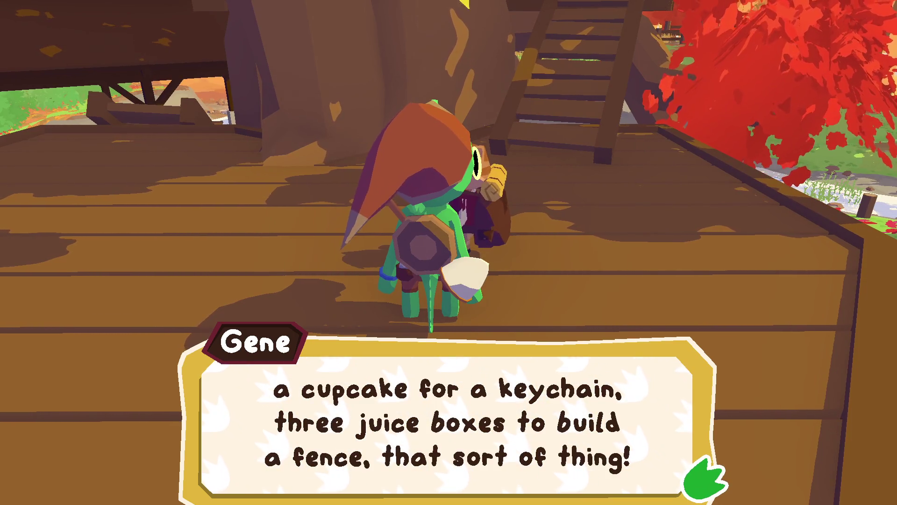
pyautogui.press('e')
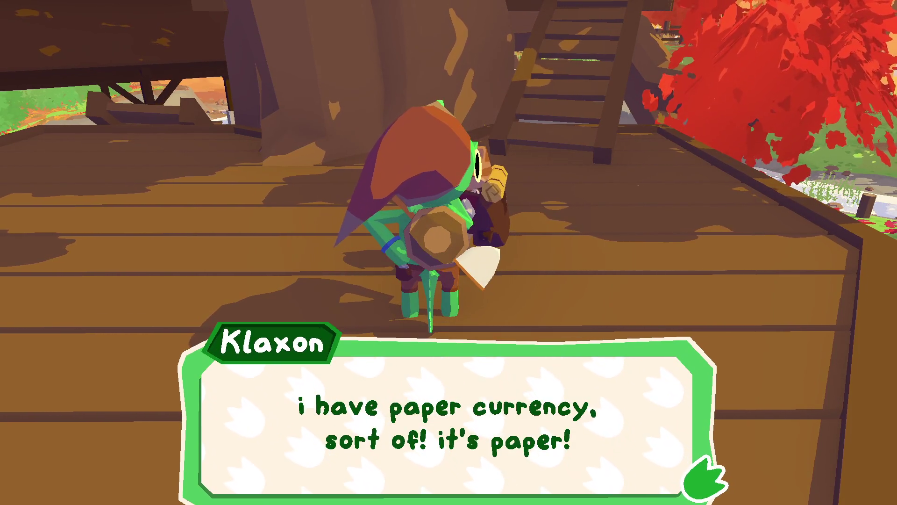
pyautogui.press('e')
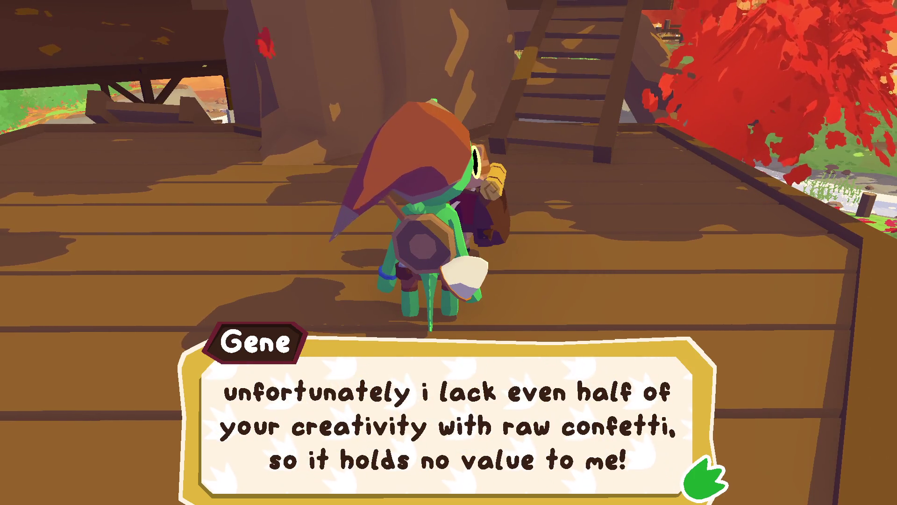
pyautogui.press('e')
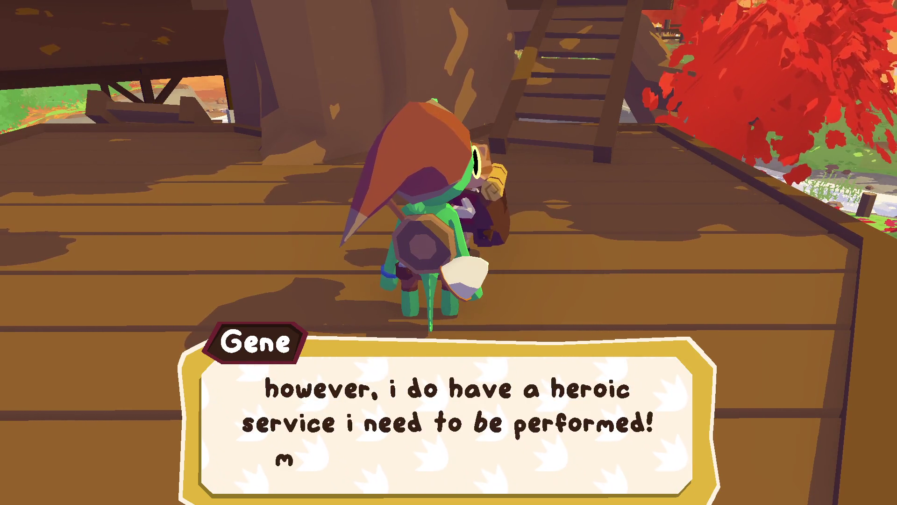
pyautogui.press('e')
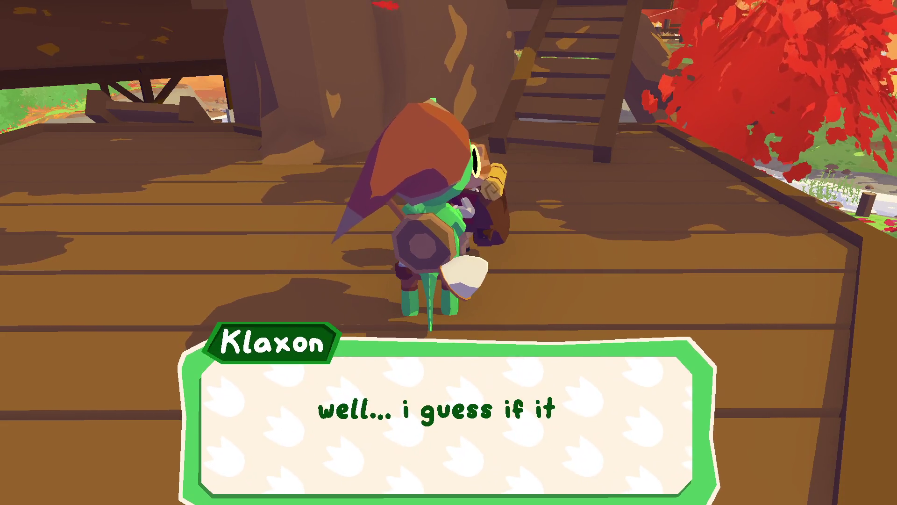
pyautogui.press('e')
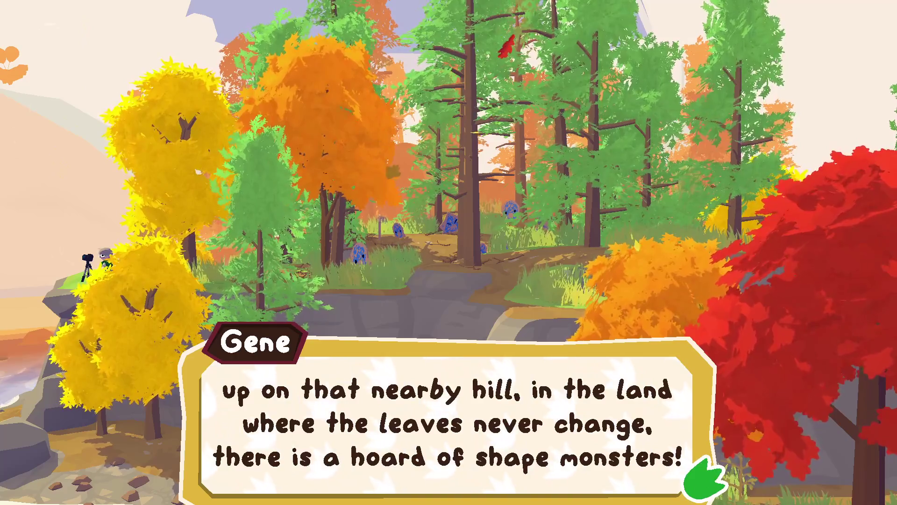
# Hear about the shape monsters and Gene's trade offer for a rare yellow triangle, until his shop is laid out
pyautogui.press('e')
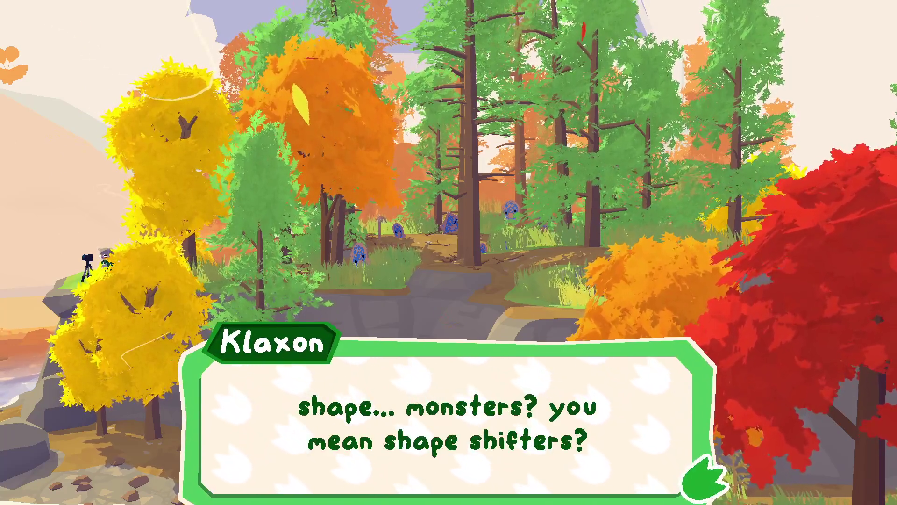
pyautogui.press('e')
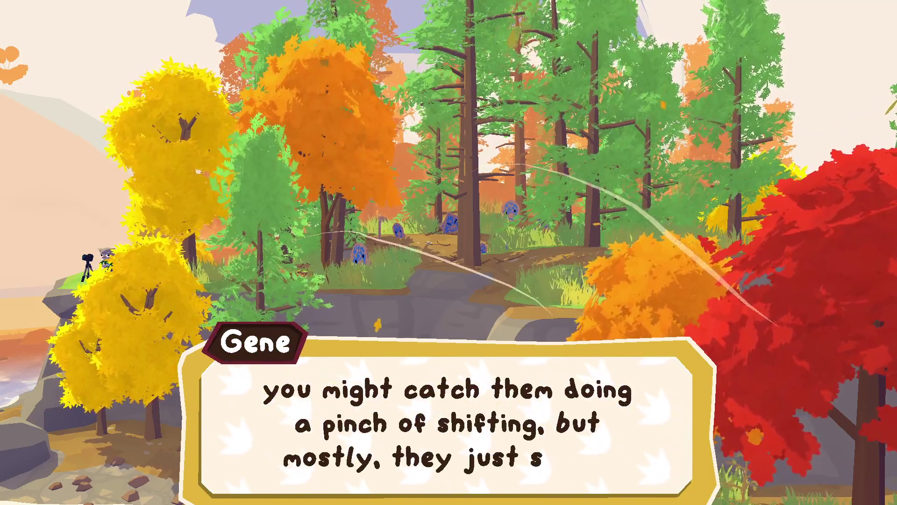
pyautogui.press('e')
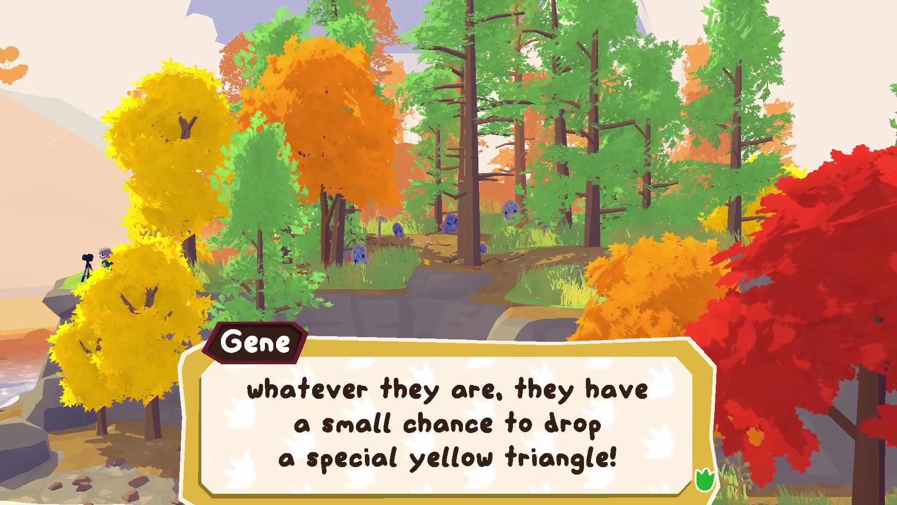
pyautogui.press('e')
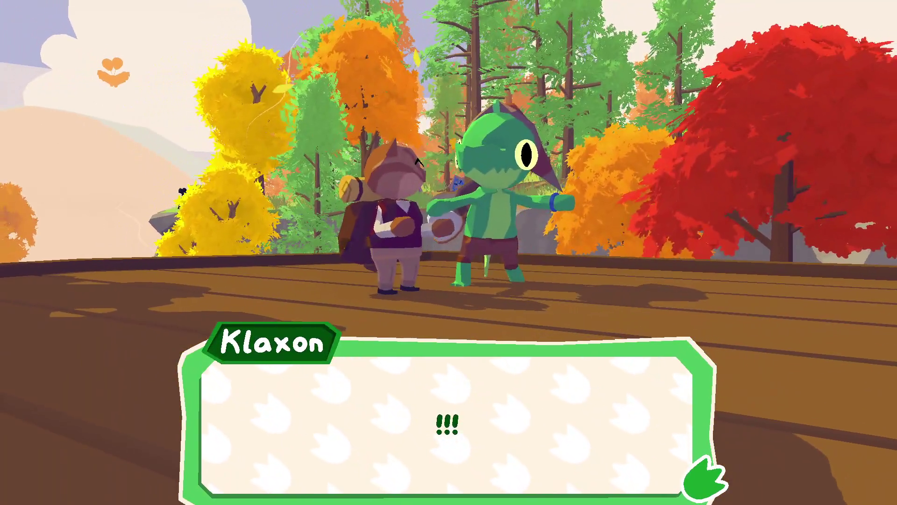
pyautogui.press('e')
pyautogui.press('e')
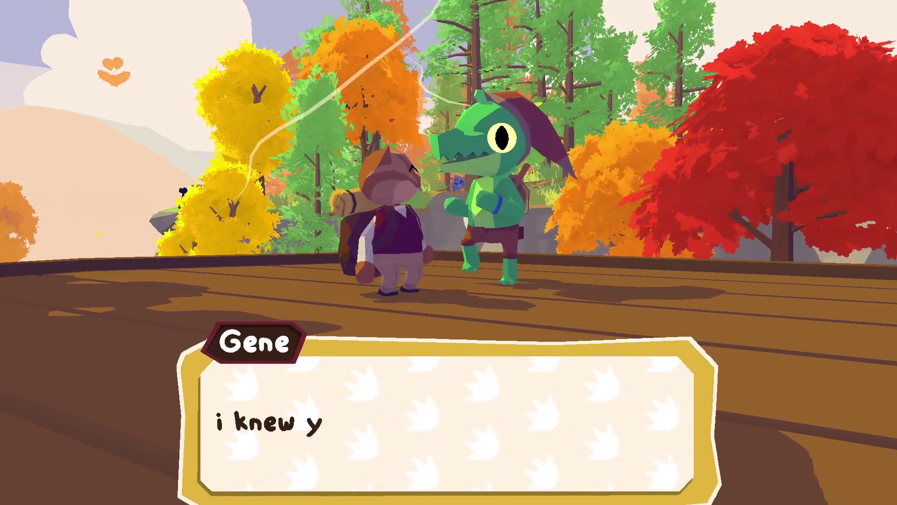
pyautogui.press('e')
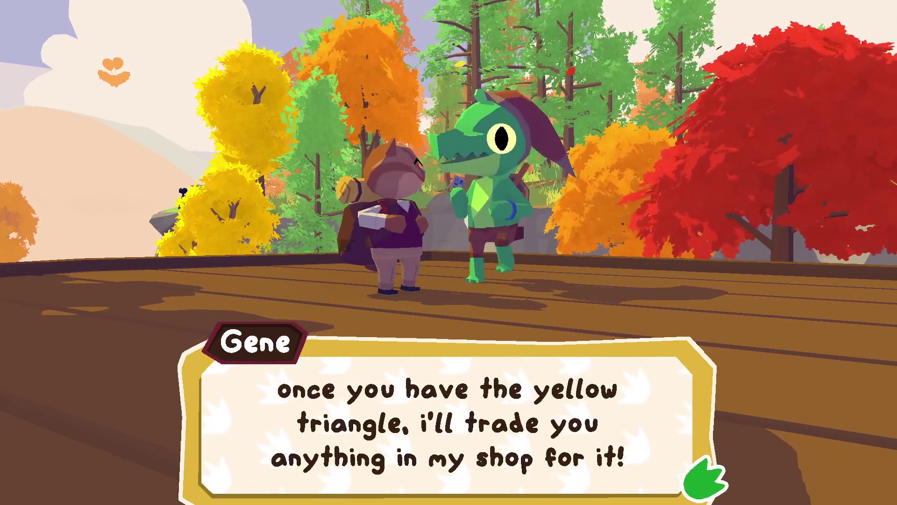
pyautogui.press('e')
pyautogui.press('e')
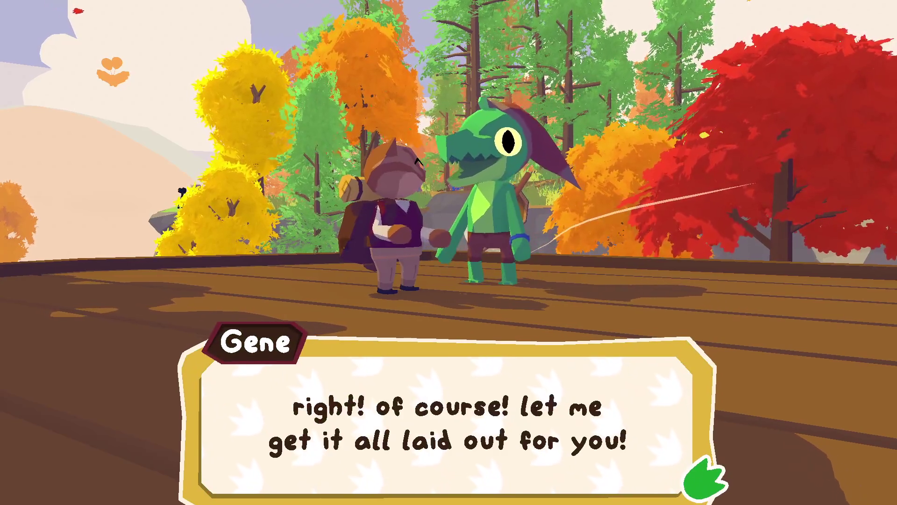
pyautogui.press('e')
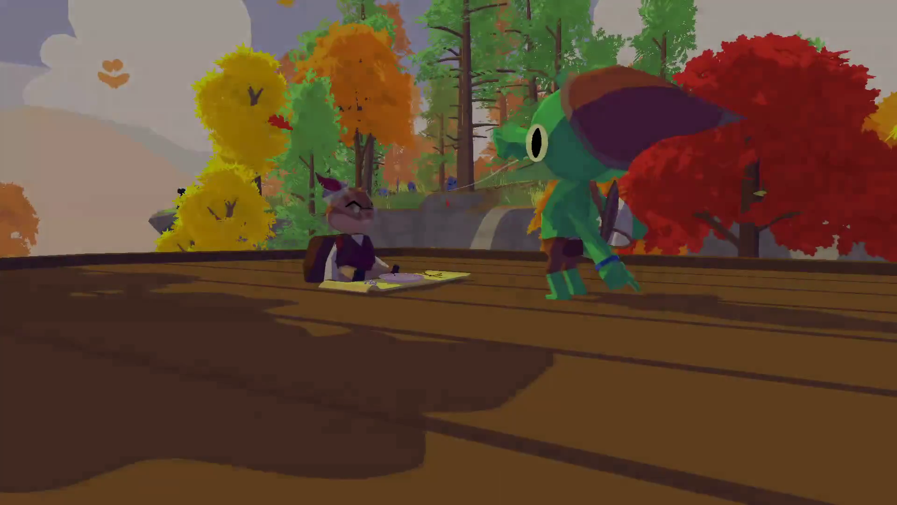
pyautogui.press('e')
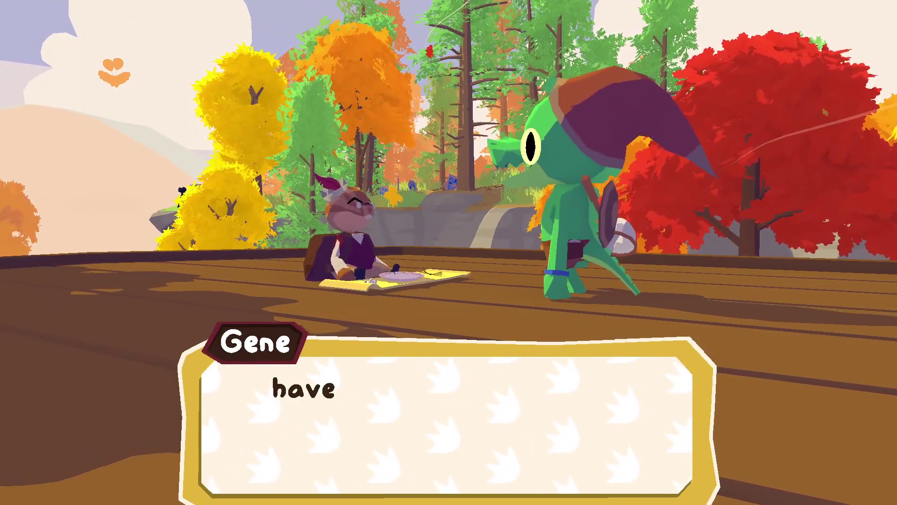
pyautogui.press('e')
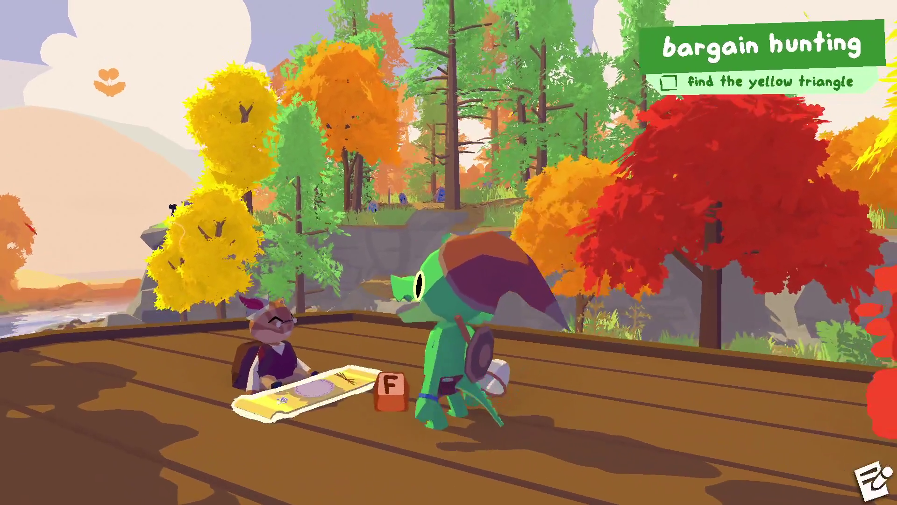
# Walk off Gene's deck past the red tree, drop to the grass, cross the stream and reach the rock wall
pyautogui.press('d')
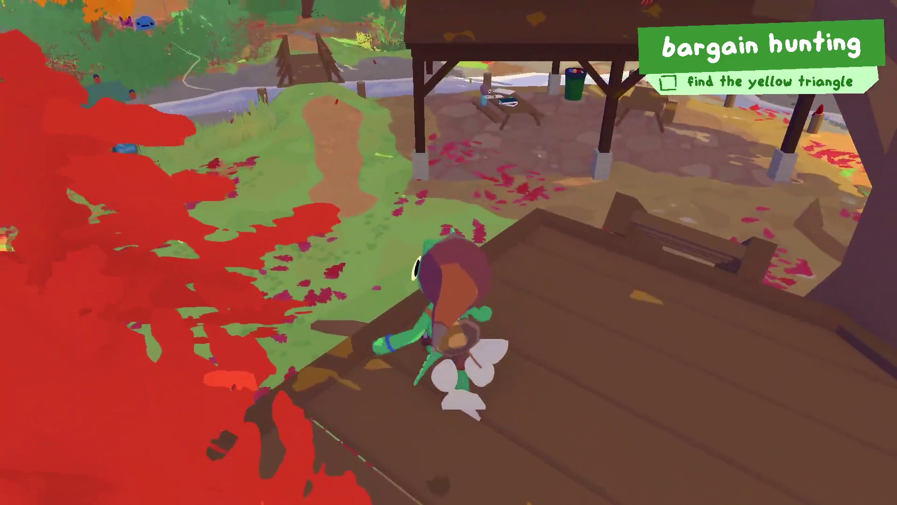
pyautogui.press('w')
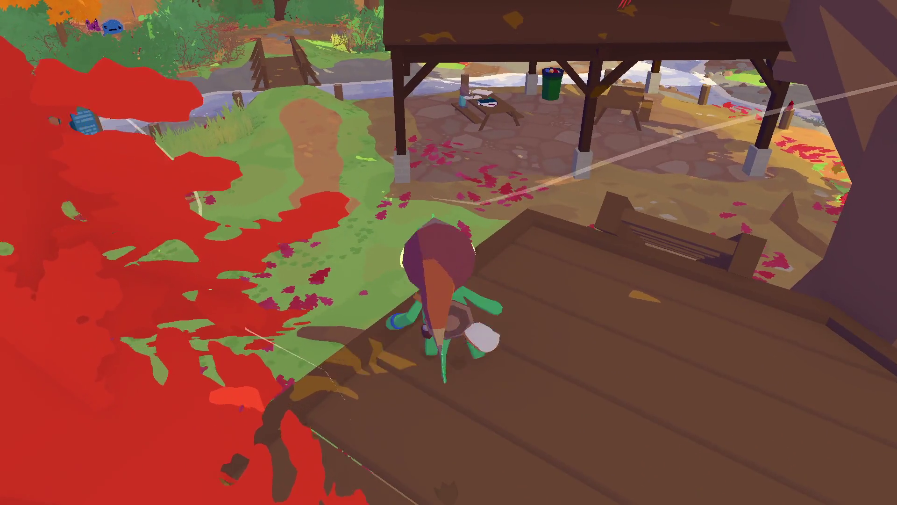
pyautogui.press('w')
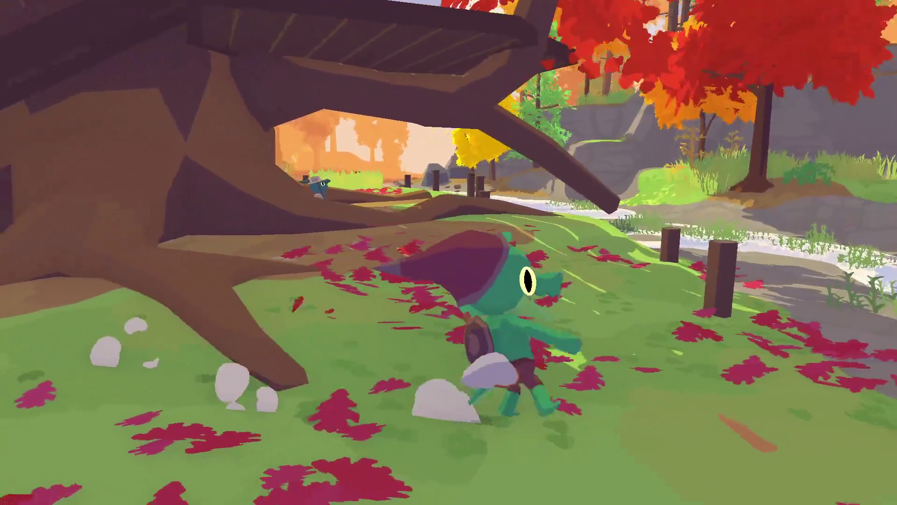
pyautogui.press('w')
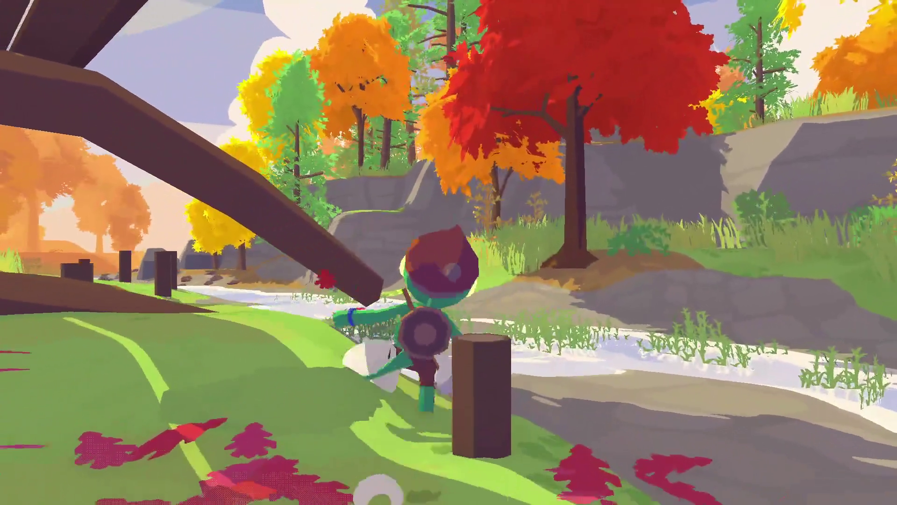
pyautogui.press('w')
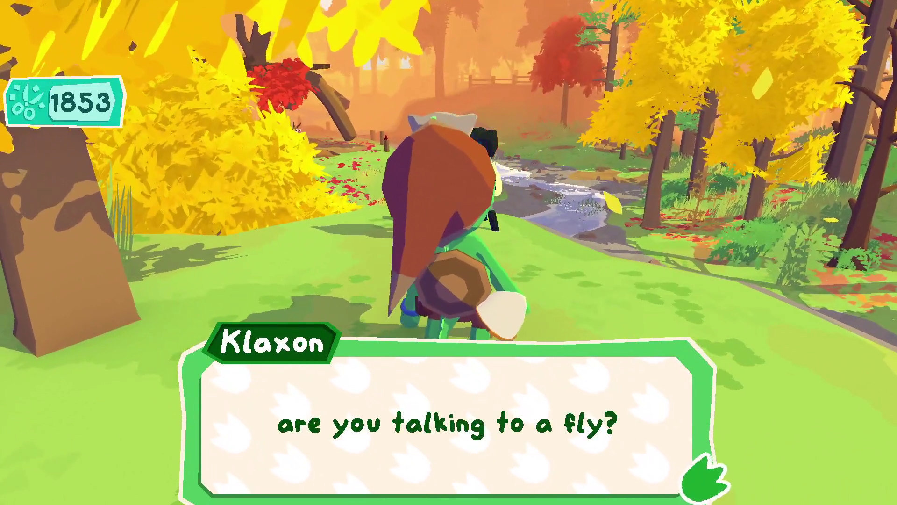
# Hear Eva's worries about Klaxon's idea to spook her bird, then walk on along the forest path
pyautogui.press('e')
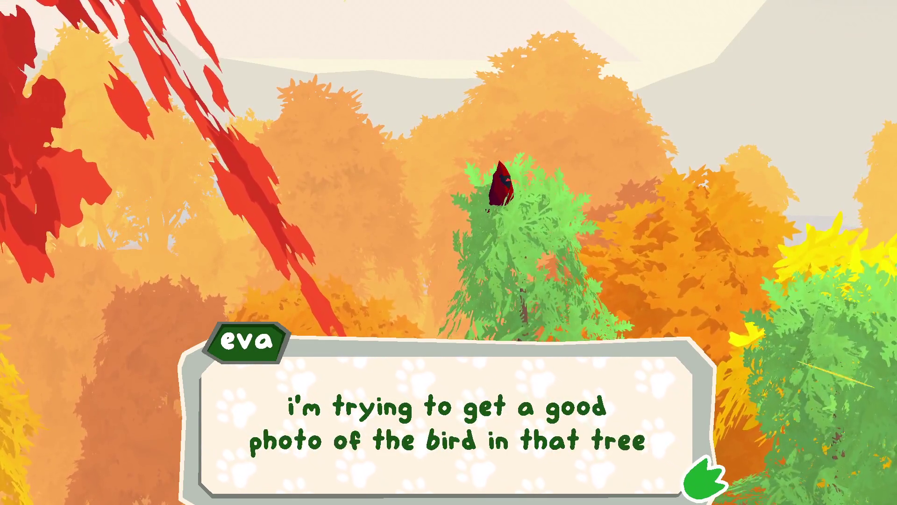
pyautogui.press('e')
pyautogui.press('e')
pyautogui.press('e')
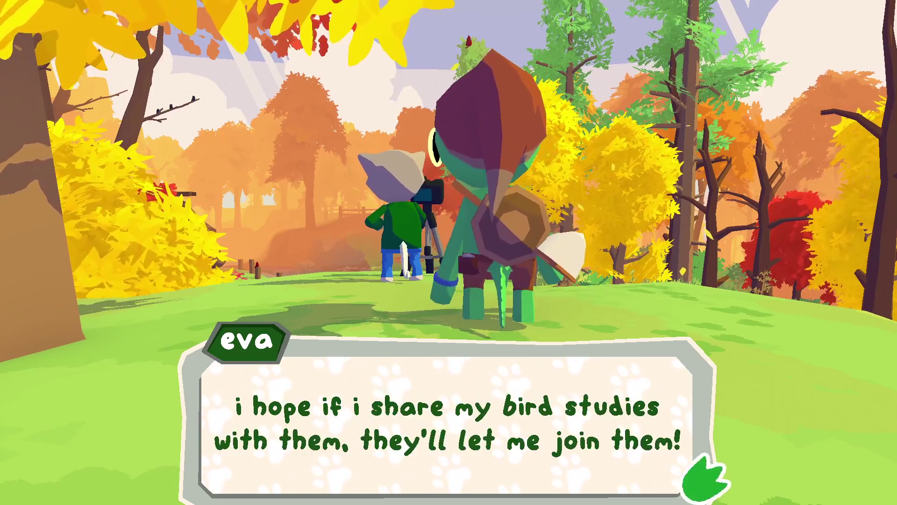
pyautogui.press('e')
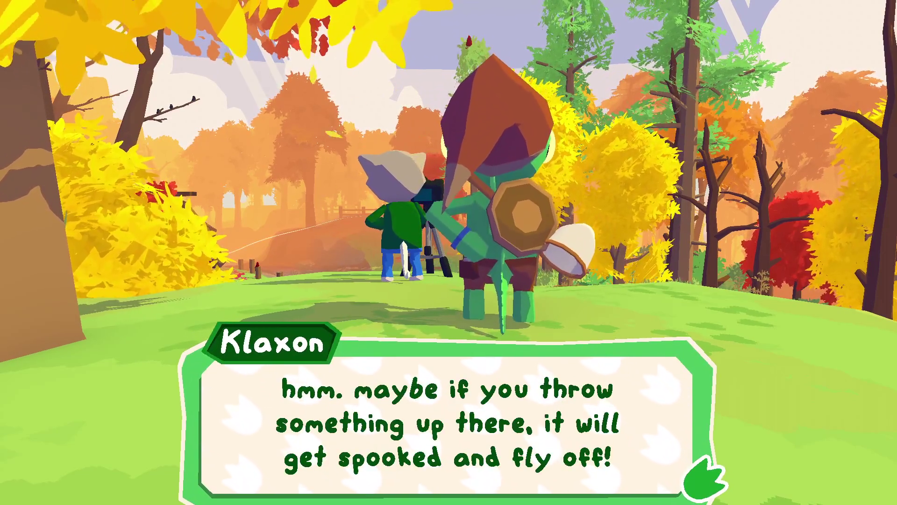
pyautogui.press('e')
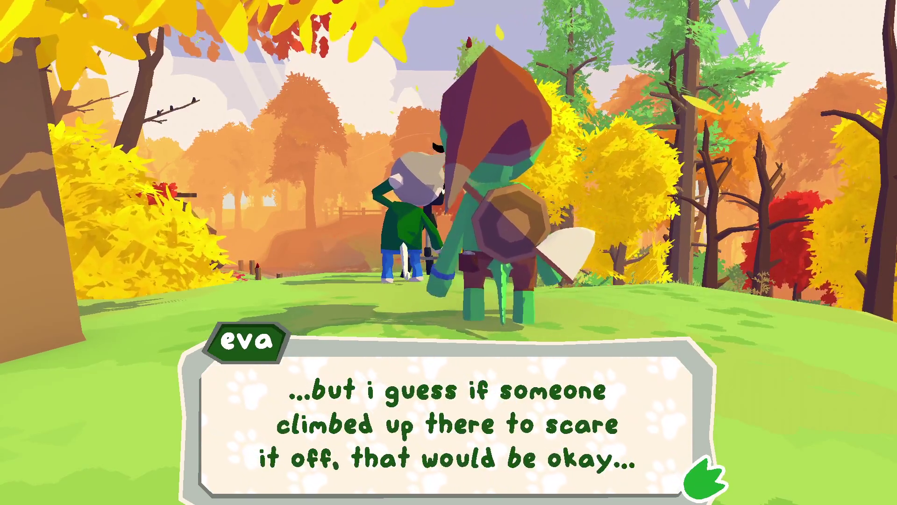
pyautogui.press('e')
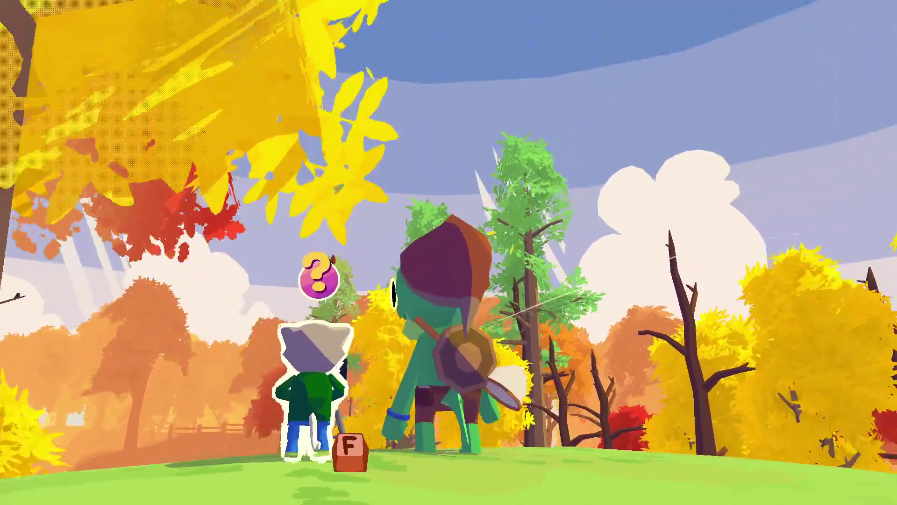
pyautogui.press('w')
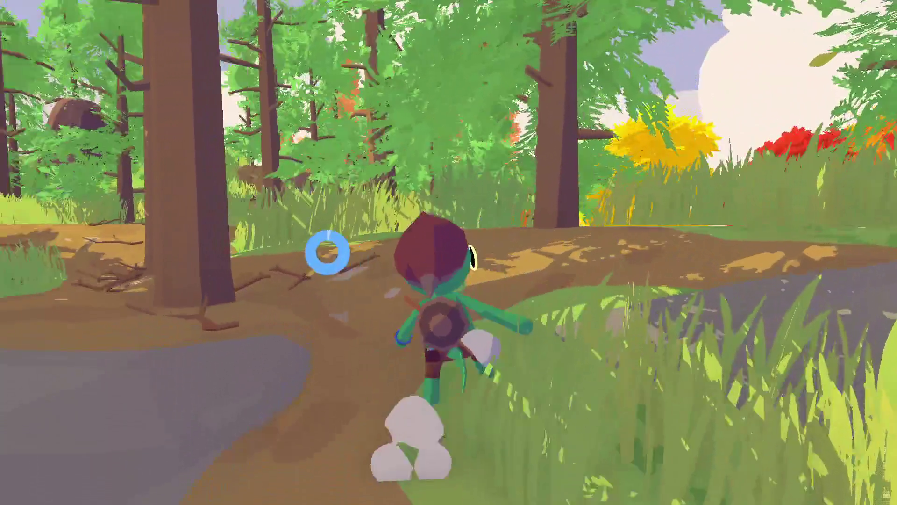
# Run along the forest path past the big tree and smash the first cardboard creatures
pyautogui.press('w')
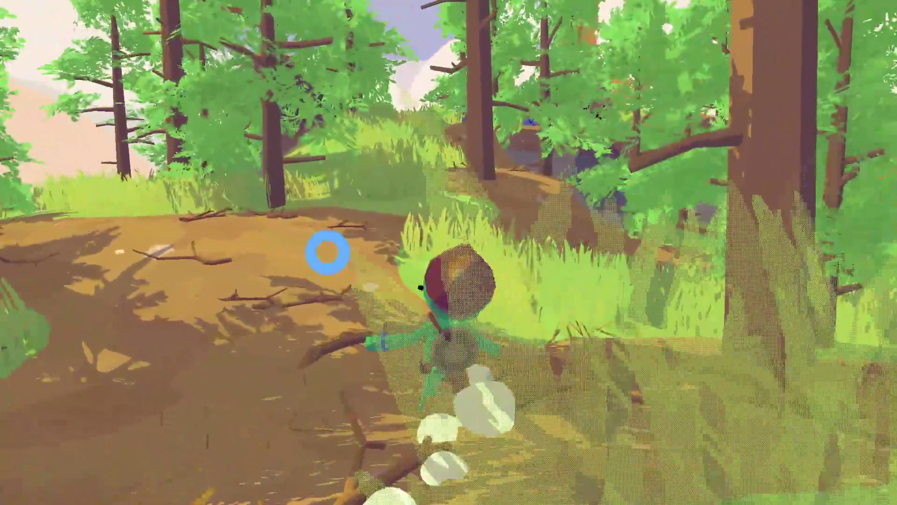
pyautogui.press('w')
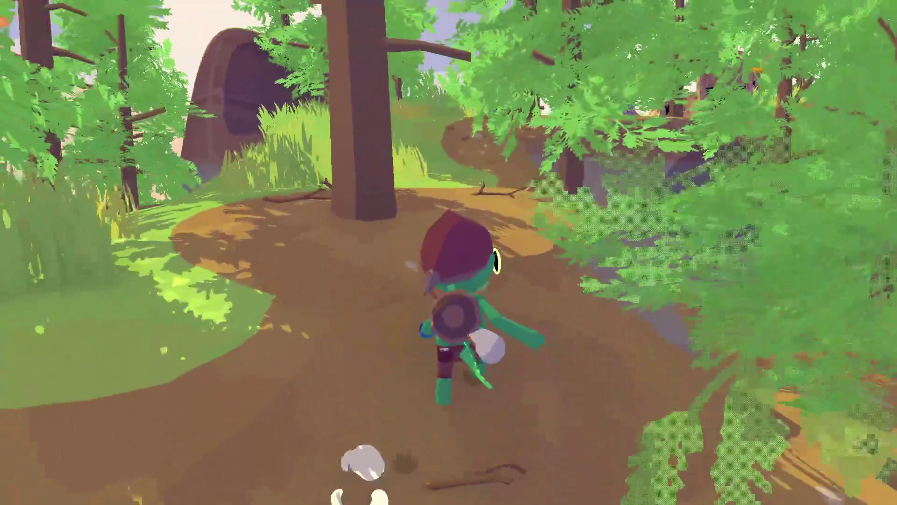
pyautogui.press('w')
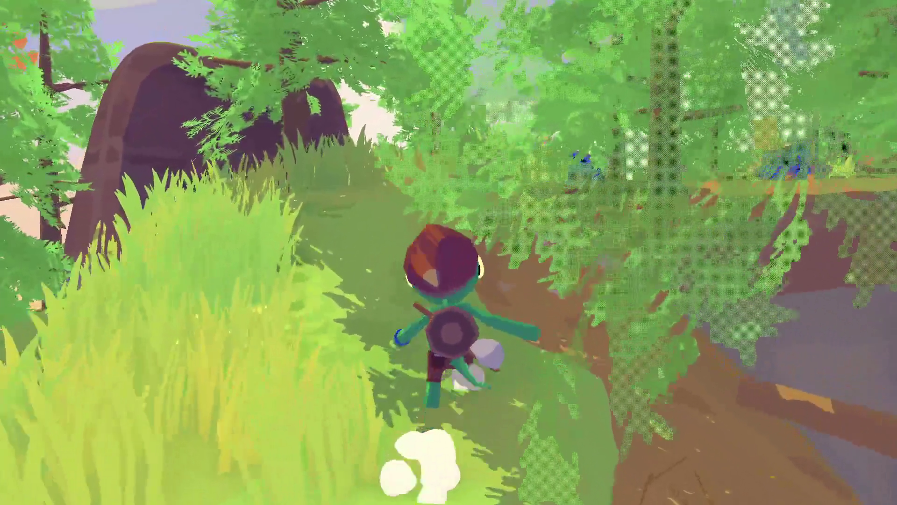
pyautogui.press('w')
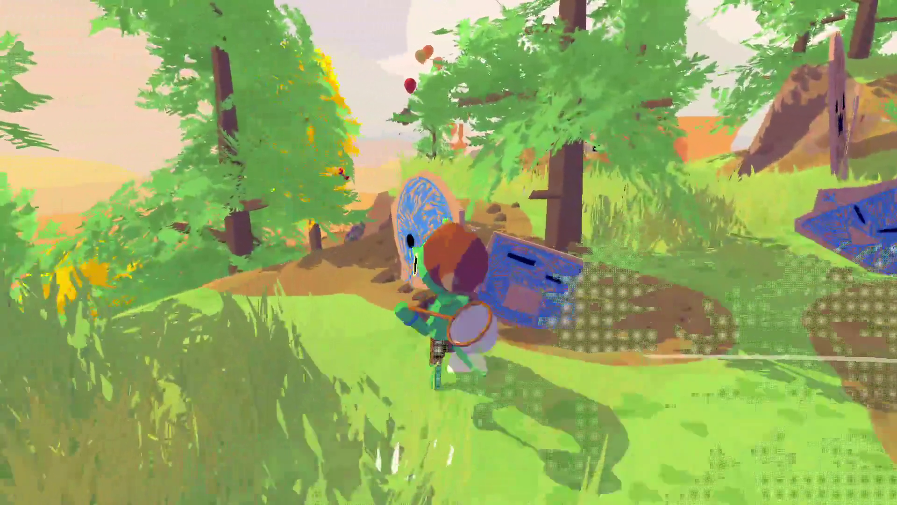
pyautogui.press('w')
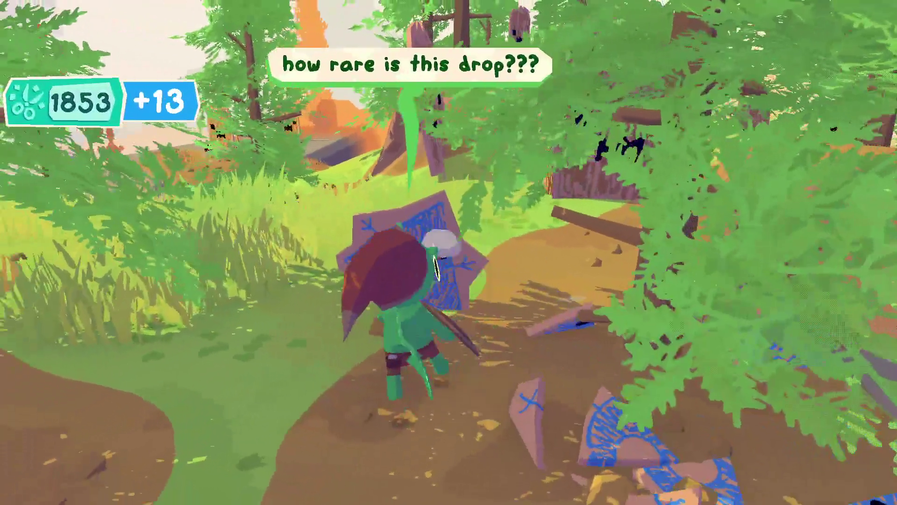
pyautogui.press('w')
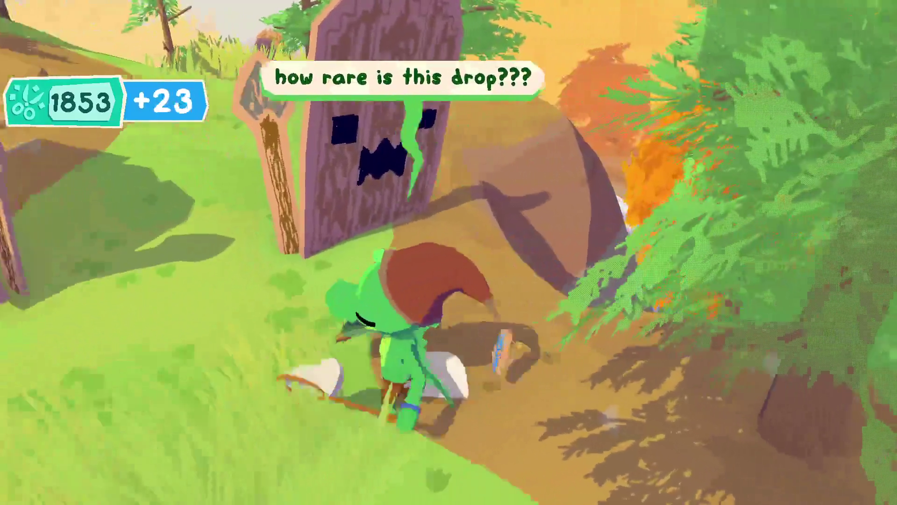
# Smash more cardboard enemies while climbing the hill past the cardboard fort
pyautogui.press('w')
pyautogui.press('w')
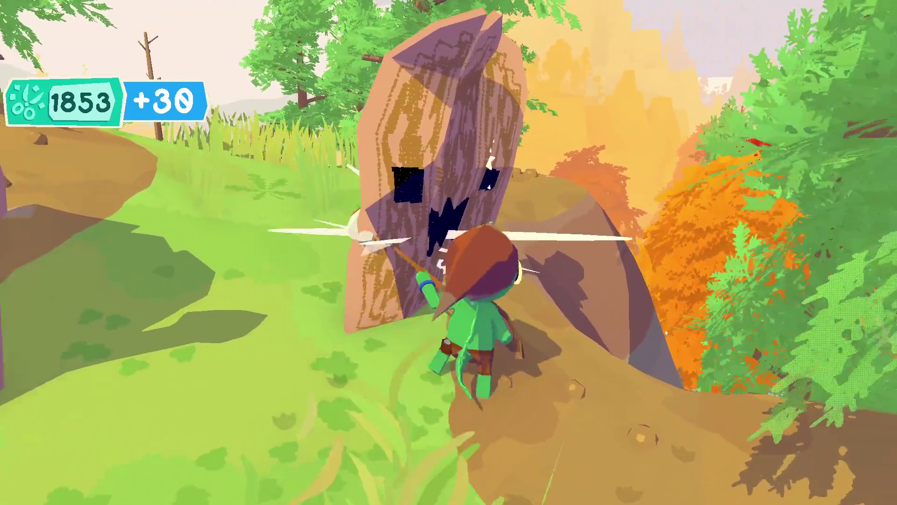
pyautogui.press('w')
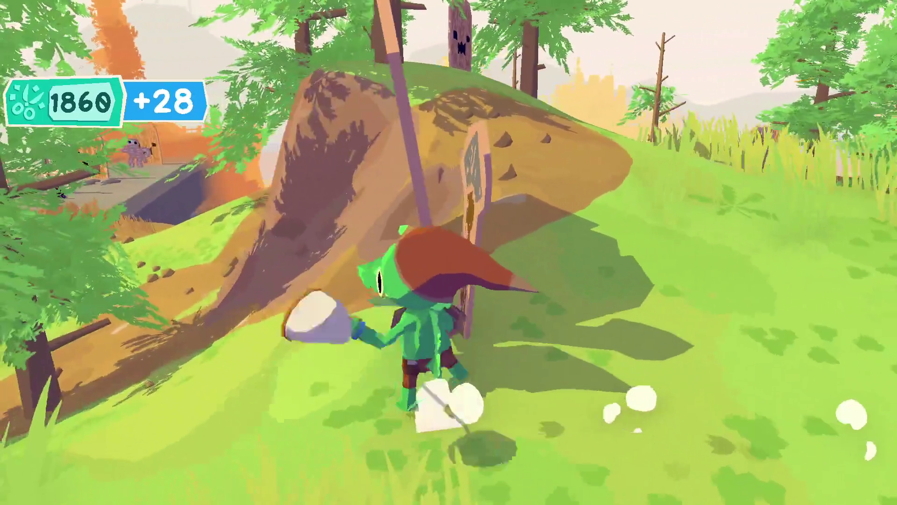
pyautogui.press('w')
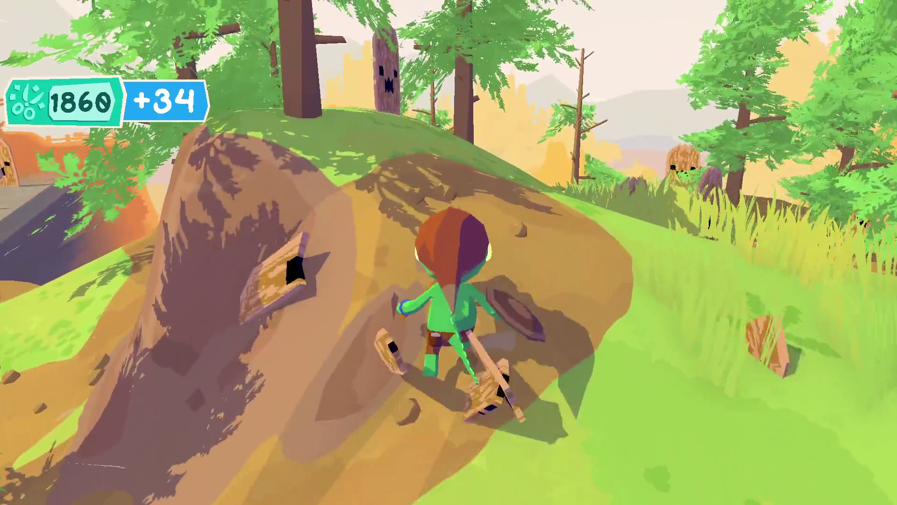
pyautogui.press('w')
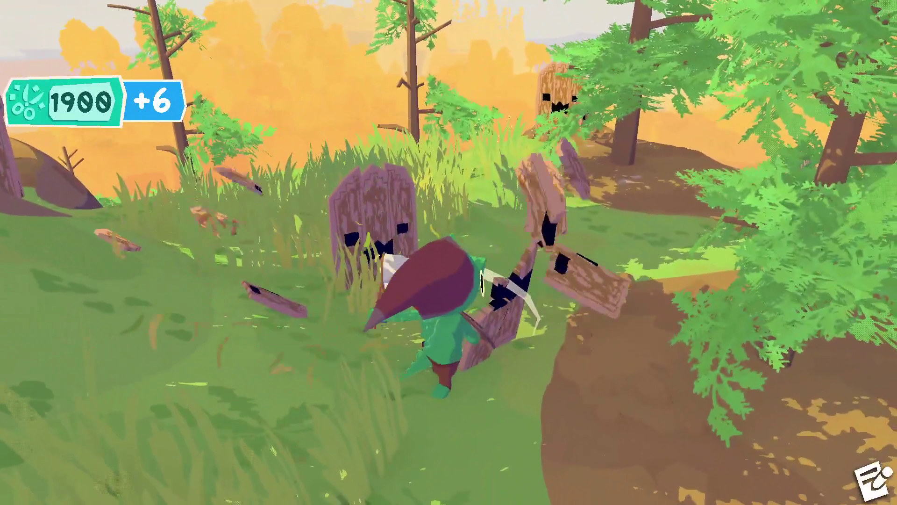
pyautogui.press('w')
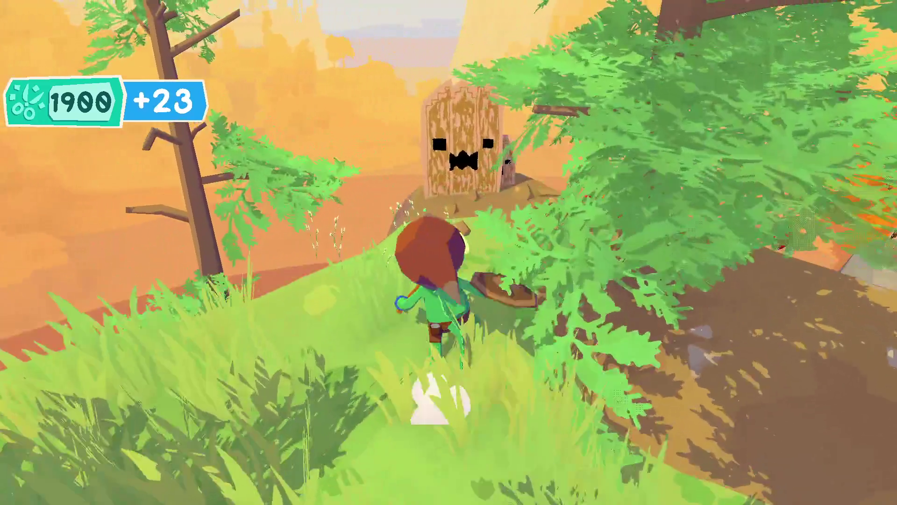
pyautogui.press('w')
pyautogui.press('w')
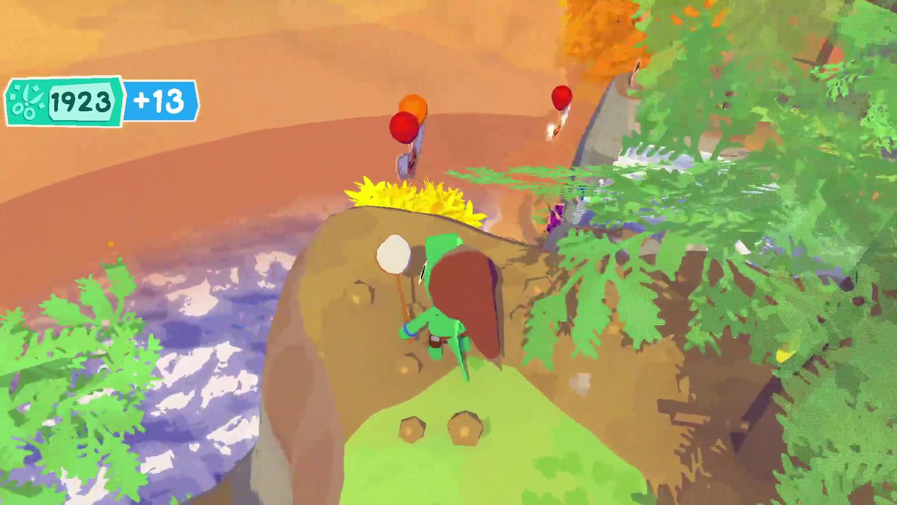
# Head up the grassy slope, smash the cardboard tower, and walk toward the waiting character
pyautogui.press('w')
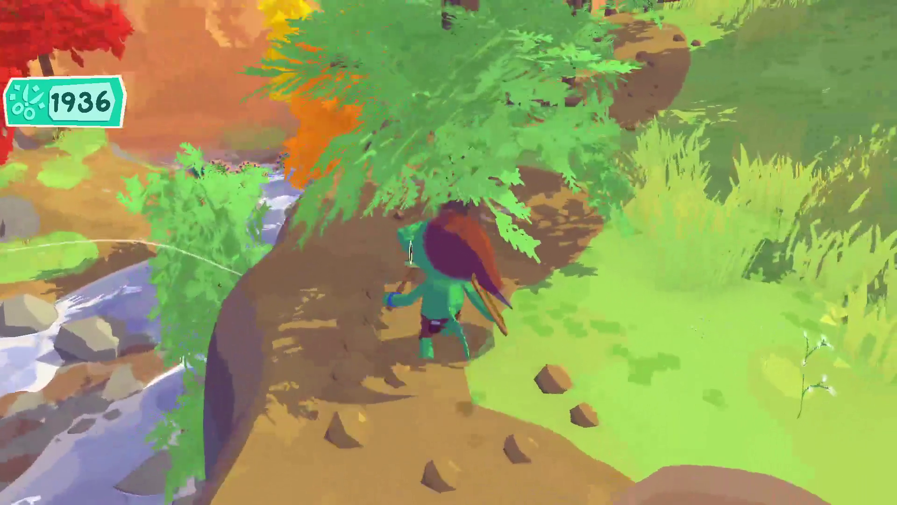
pyautogui.press('w')
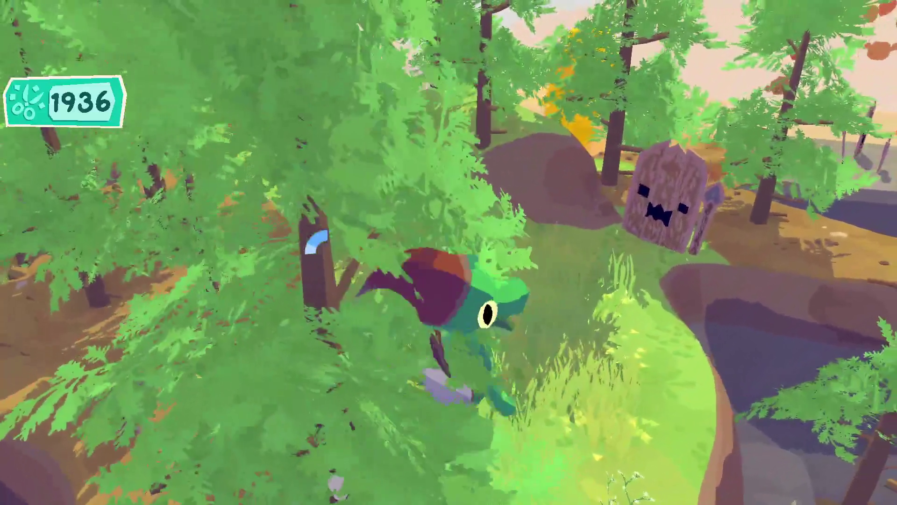
pyautogui.press('w')
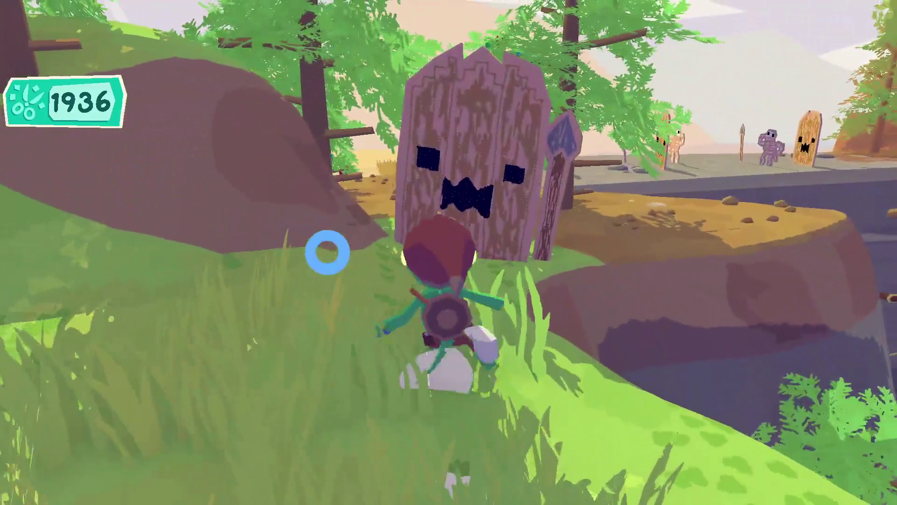
pyautogui.press('w')
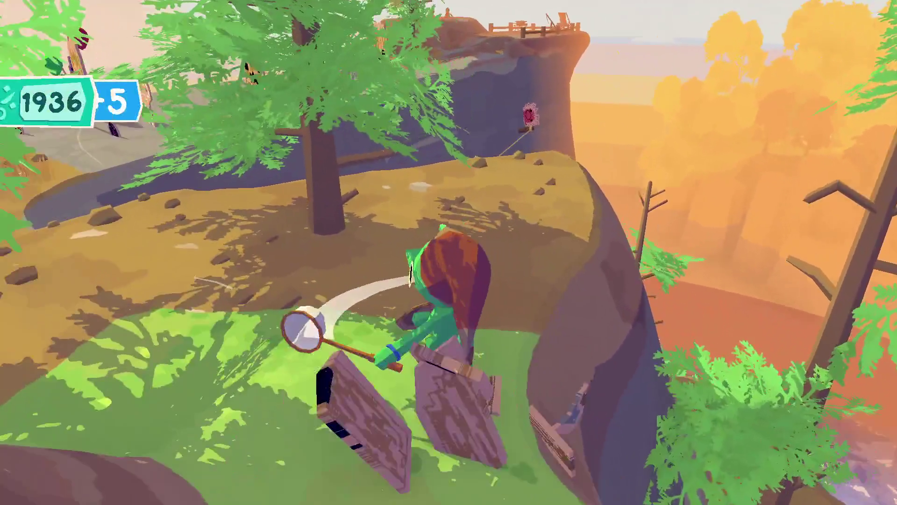
pyautogui.press('w')
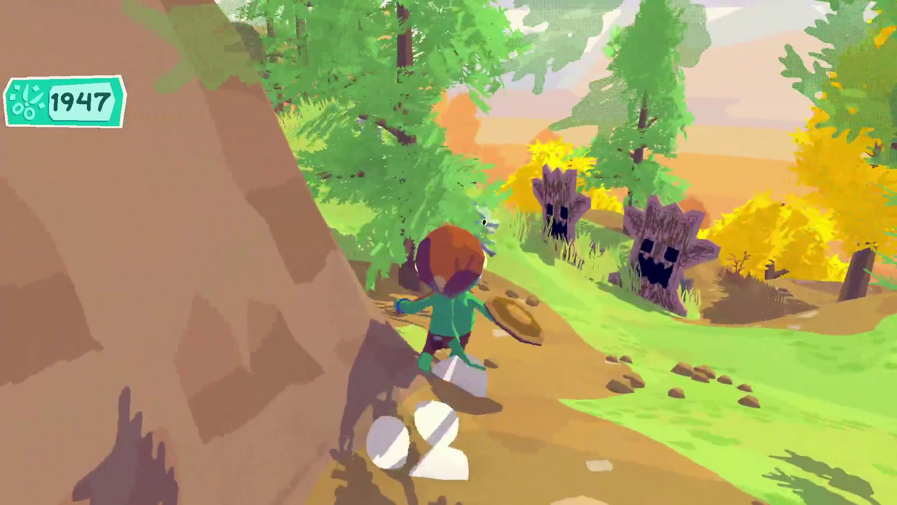
pyautogui.press('w')
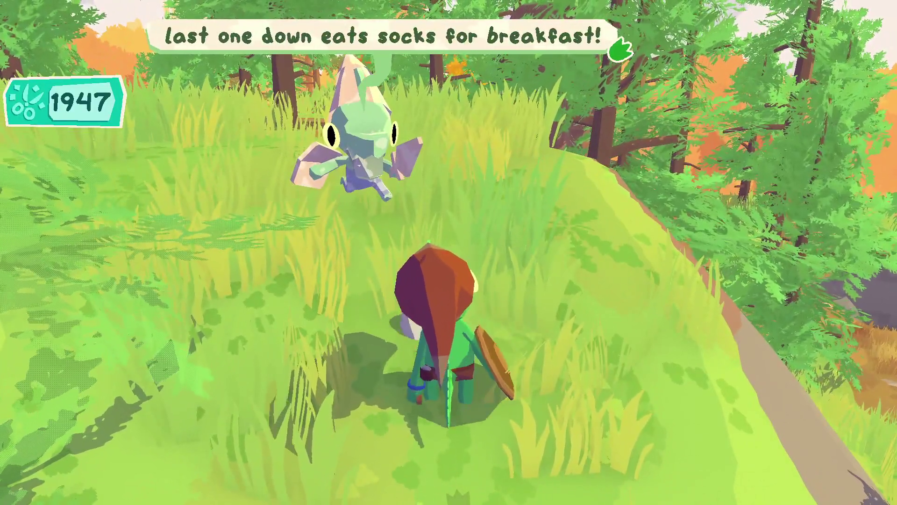
# Move beside the floating character and smash every cardboard stump up the slope
pyautogui.press('w')
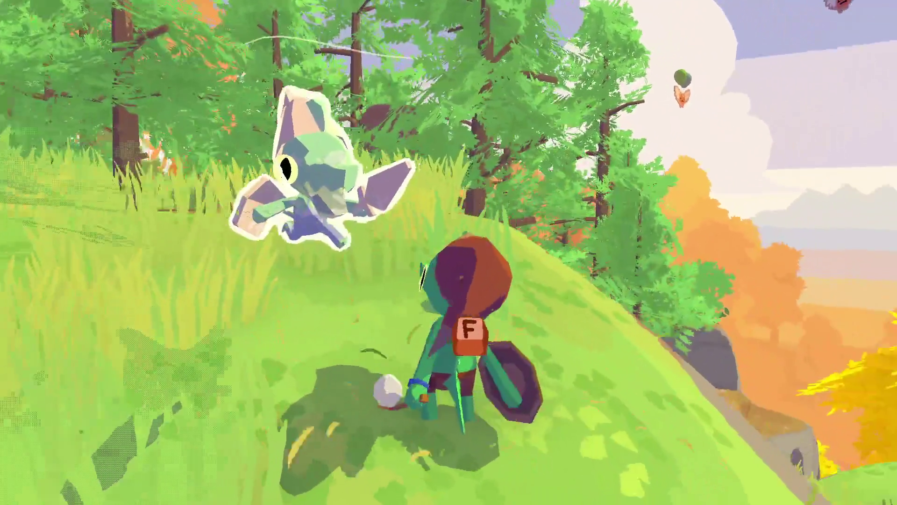
pyautogui.press('w')
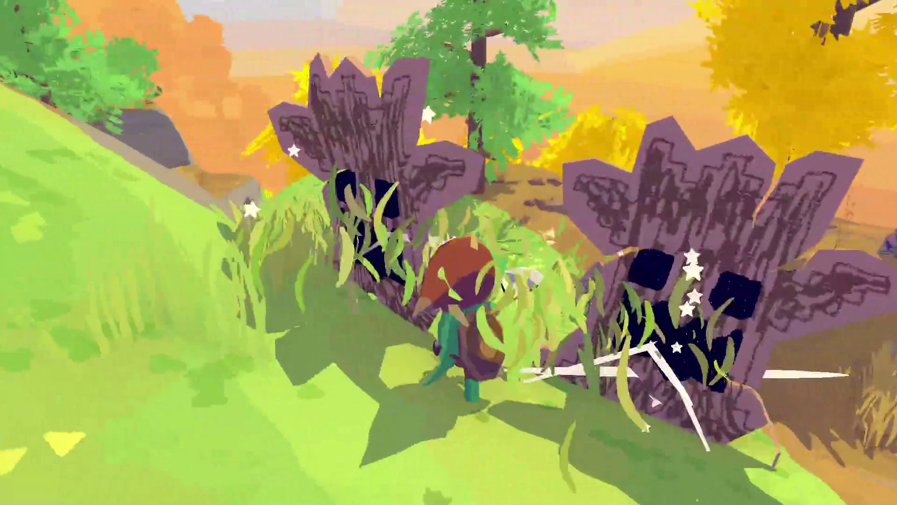
pyautogui.press('w')
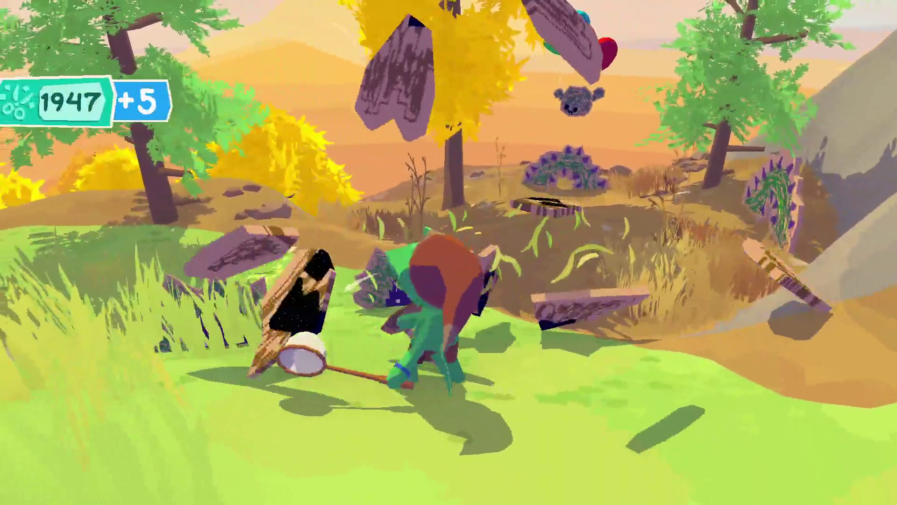
pyautogui.press('w')
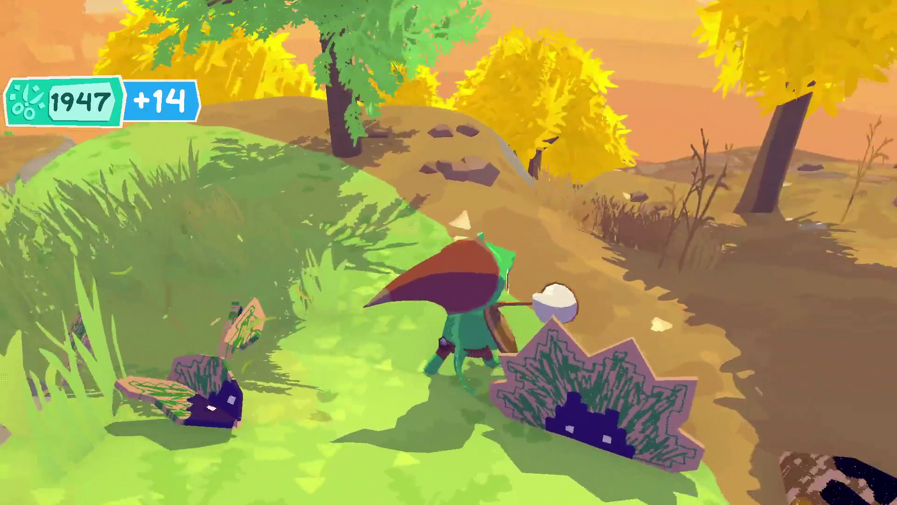
pyautogui.press('w')
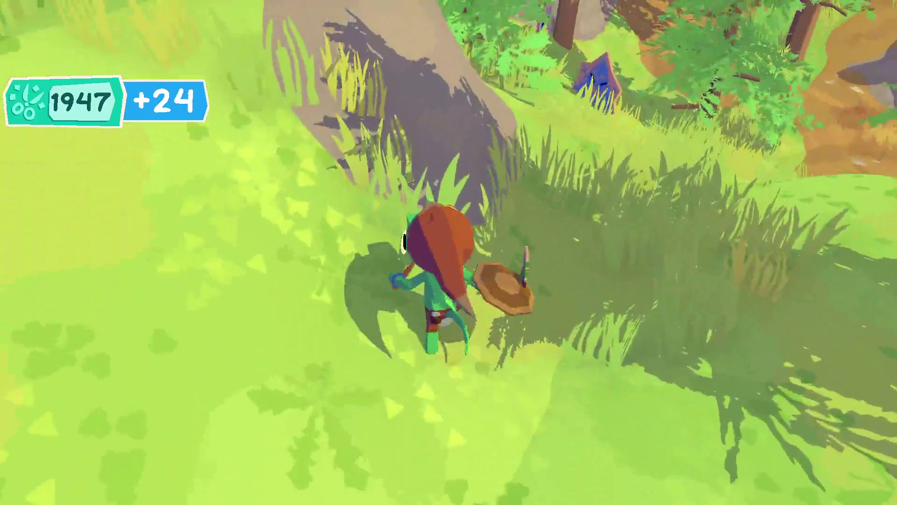
pyautogui.press('w')
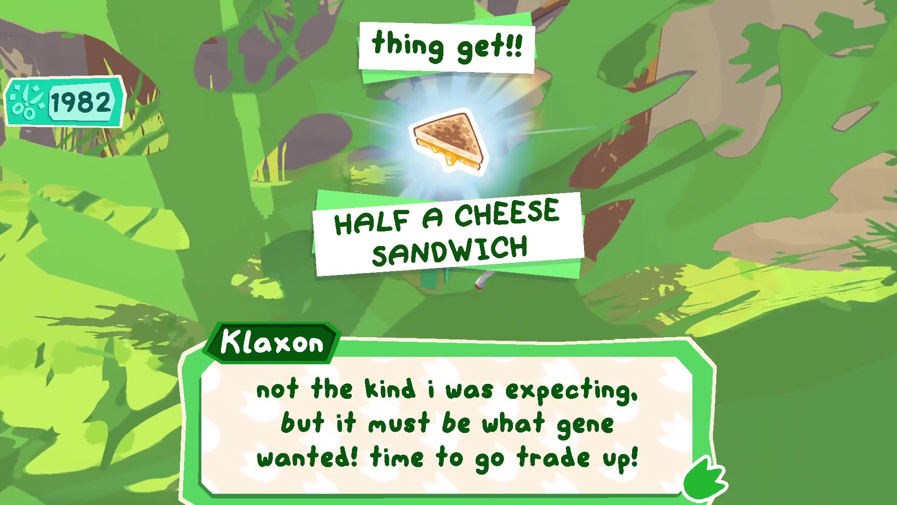
# Dismiss the sandwich message, run the forest path and glide off the ledge toward the treehouse
pyautogui.press('e')
pyautogui.press('w')
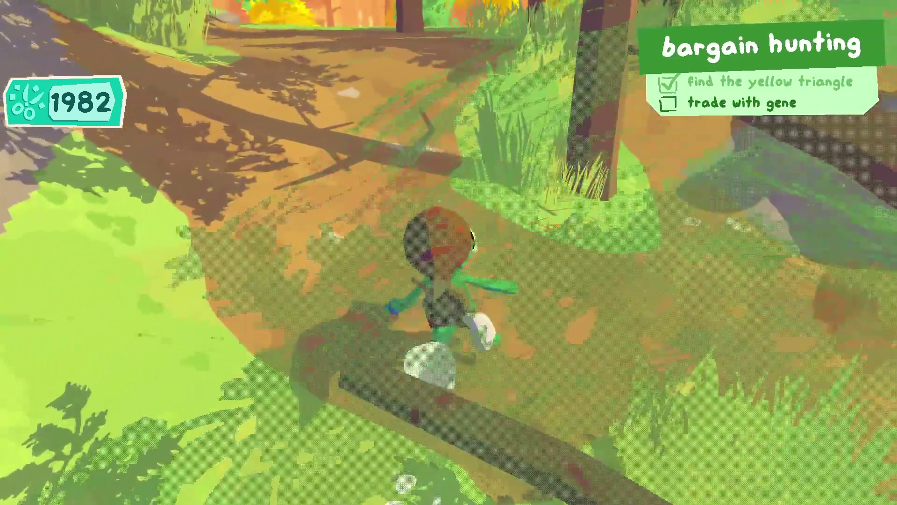
pyautogui.press('w')
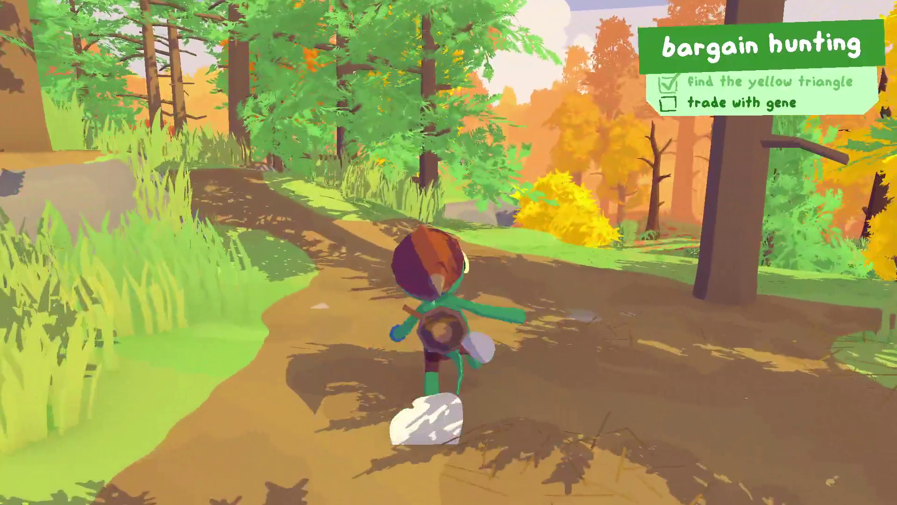
pyautogui.press('w')
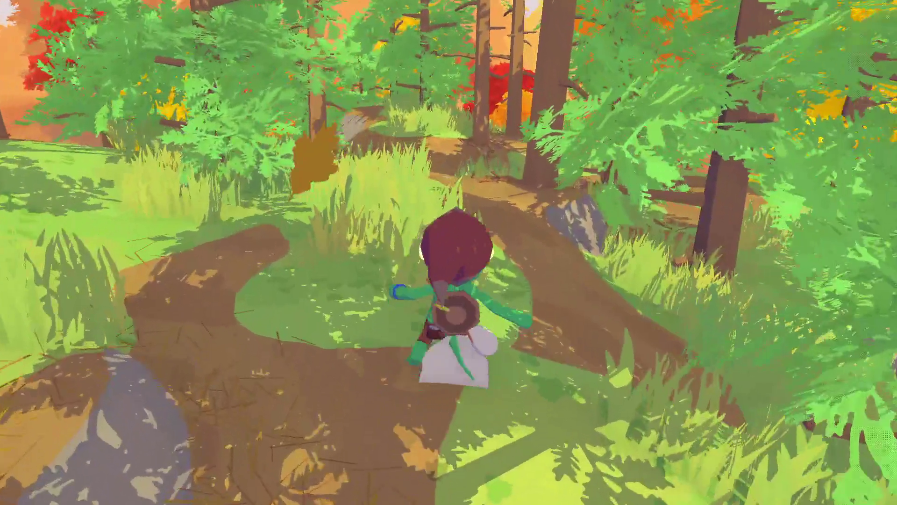
pyautogui.press('w')
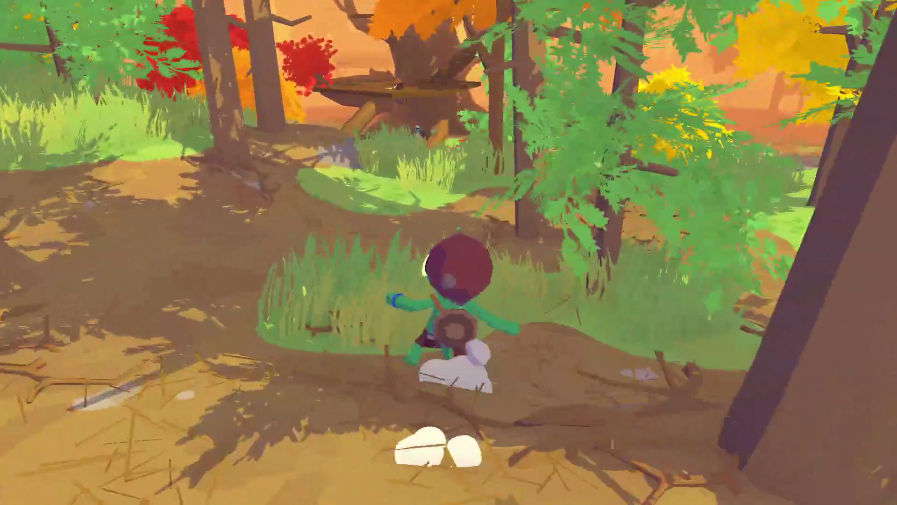
pyautogui.press('w')
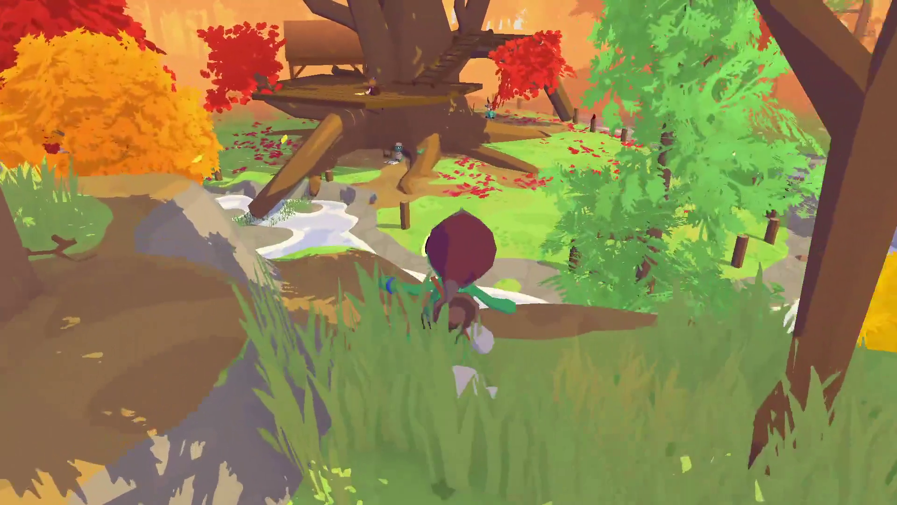
pyautogui.press('space')
# Cross the stream, climb the trunk to the treehouse platform and start talking to Gene
pyautogui.press('w')
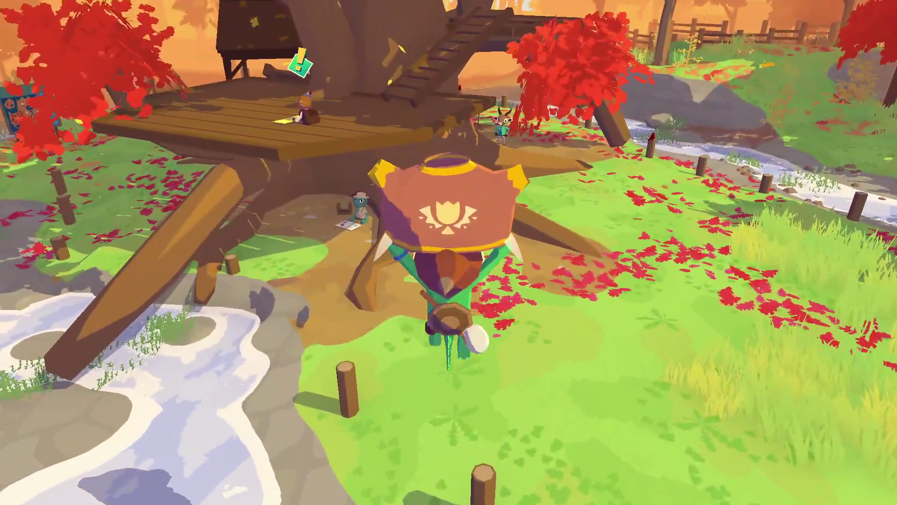
pyautogui.press('w')
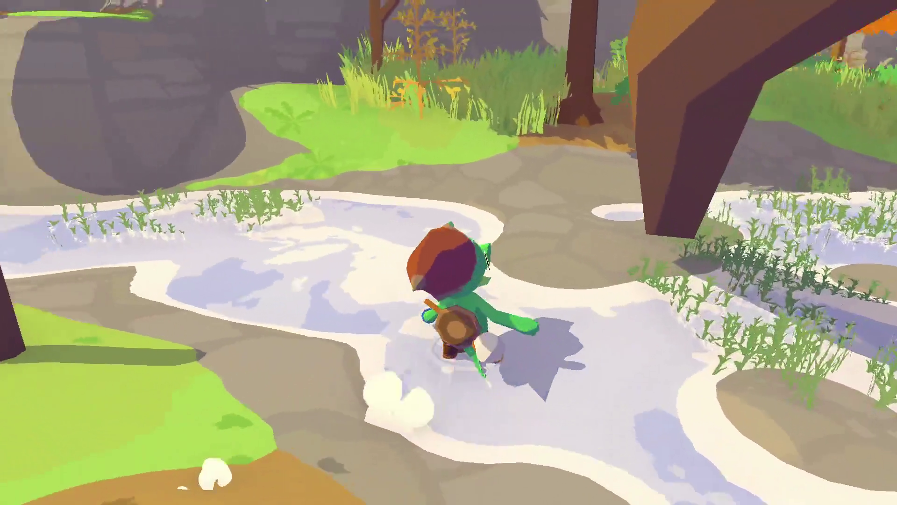
pyautogui.press('w')
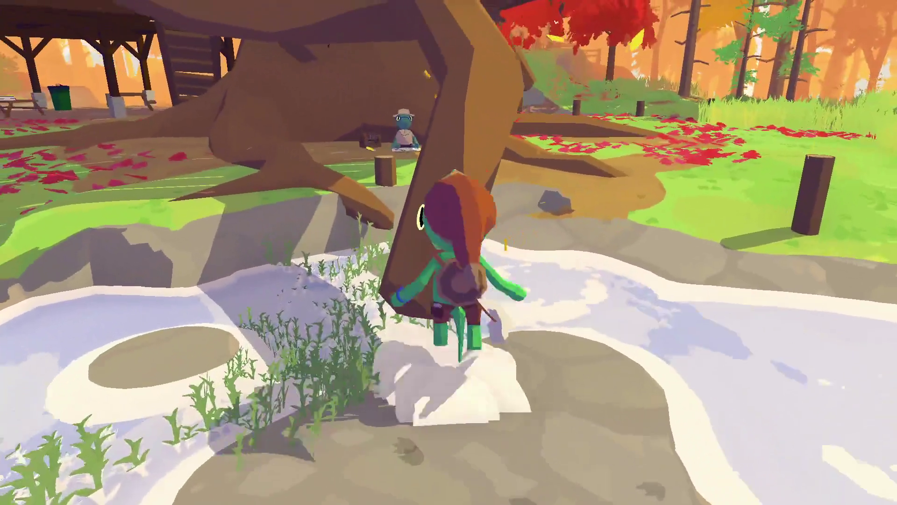
pyautogui.press('w')
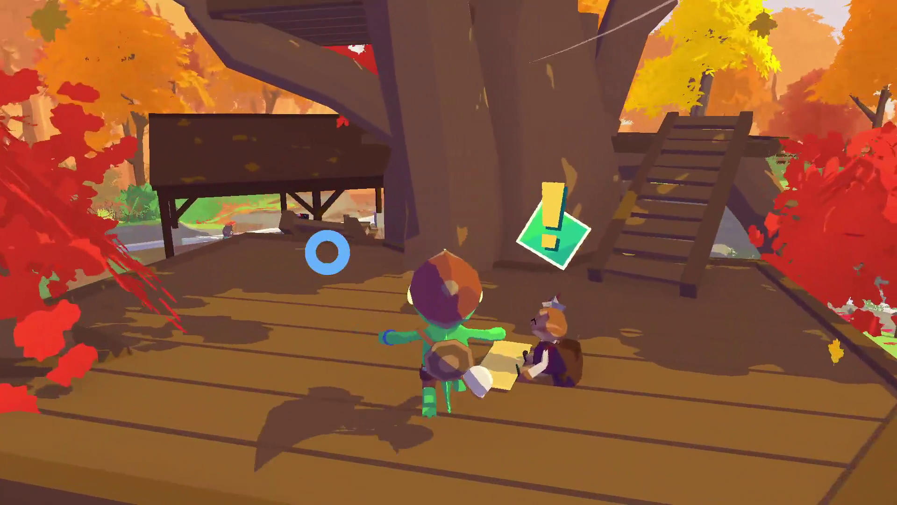
pyautogui.press('f')
# Advance through Avery and Gene's shop argument until the frog asks about buying
pyautogui.press('f')
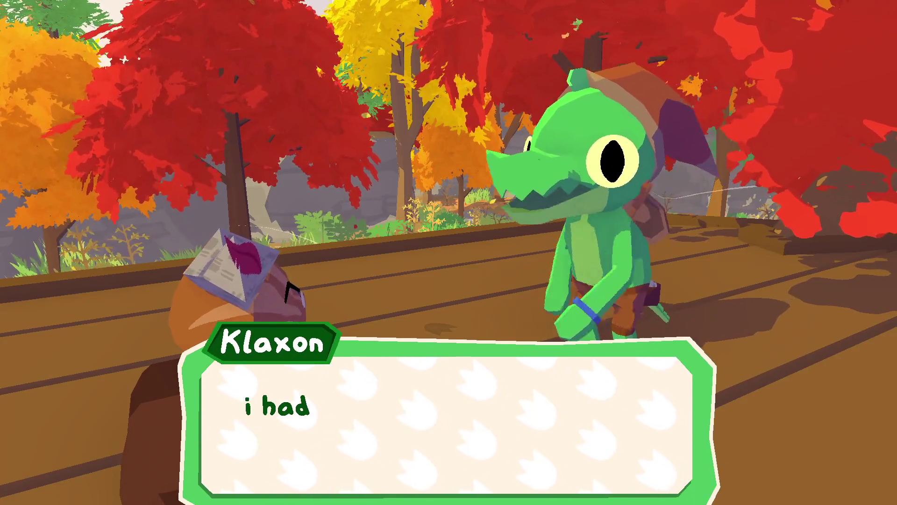
pyautogui.press('f')
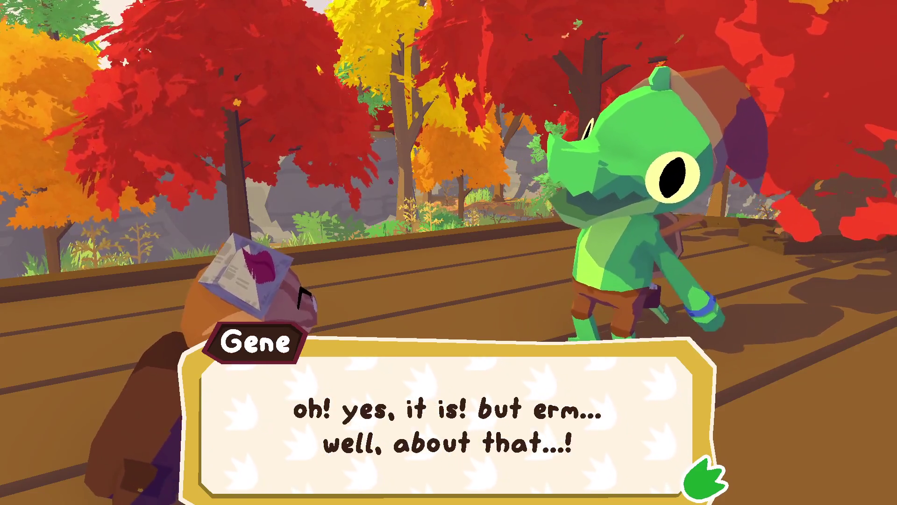
pyautogui.press('f')
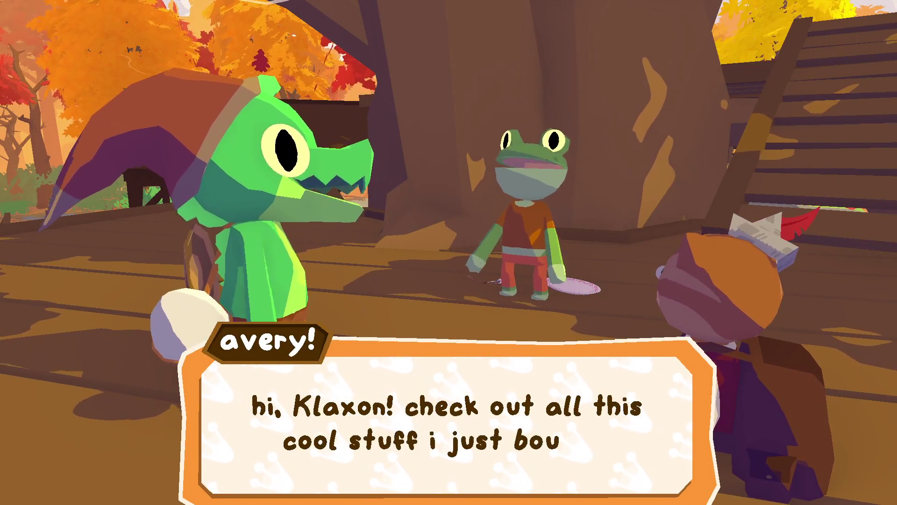
pyautogui.press('f')
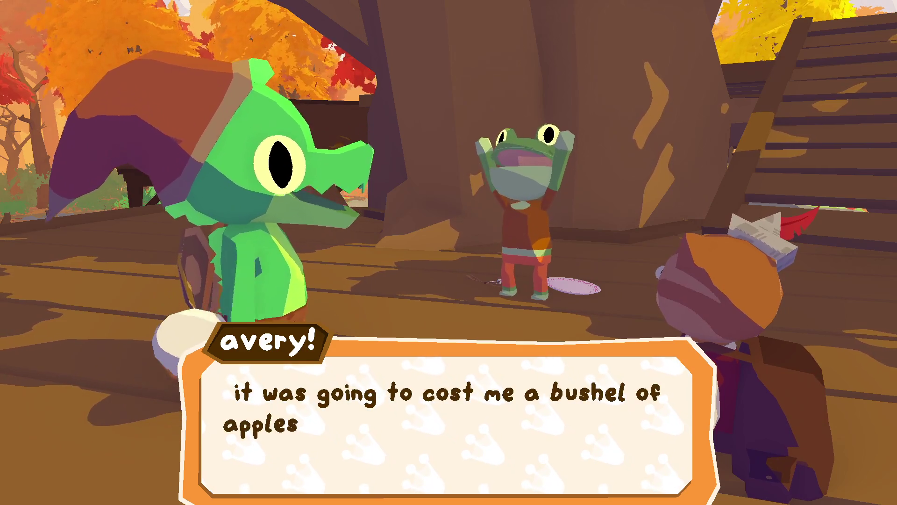
pyautogui.press('f')
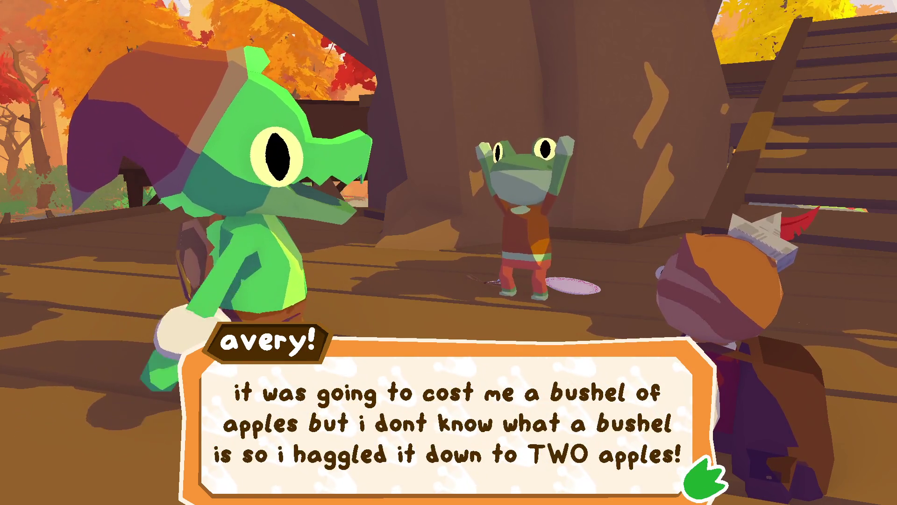
pyautogui.press('f')
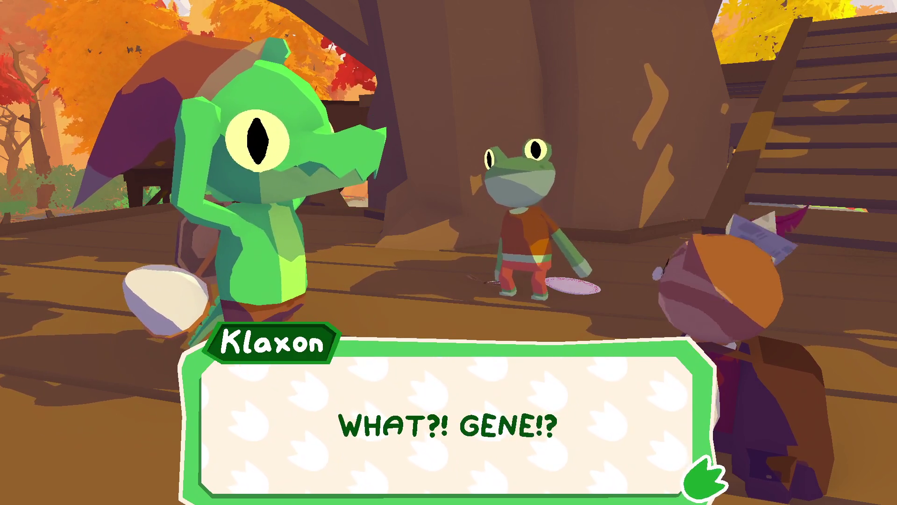
pyautogui.press('f')
pyautogui.press('f')
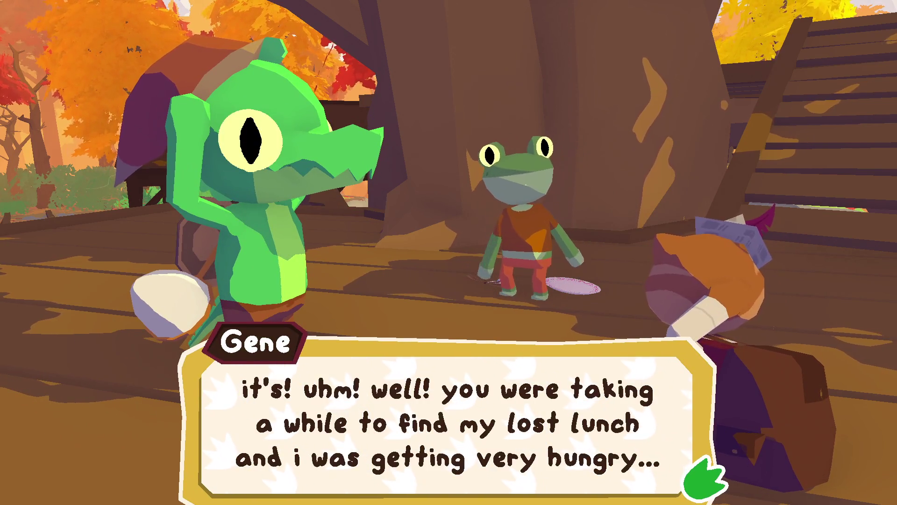
pyautogui.press('f')
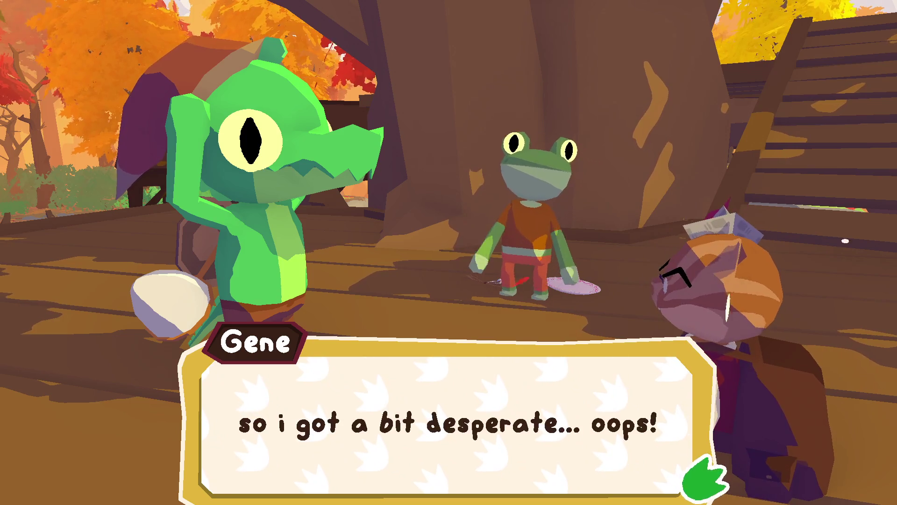
pyautogui.press('f')
pyautogui.press('f')
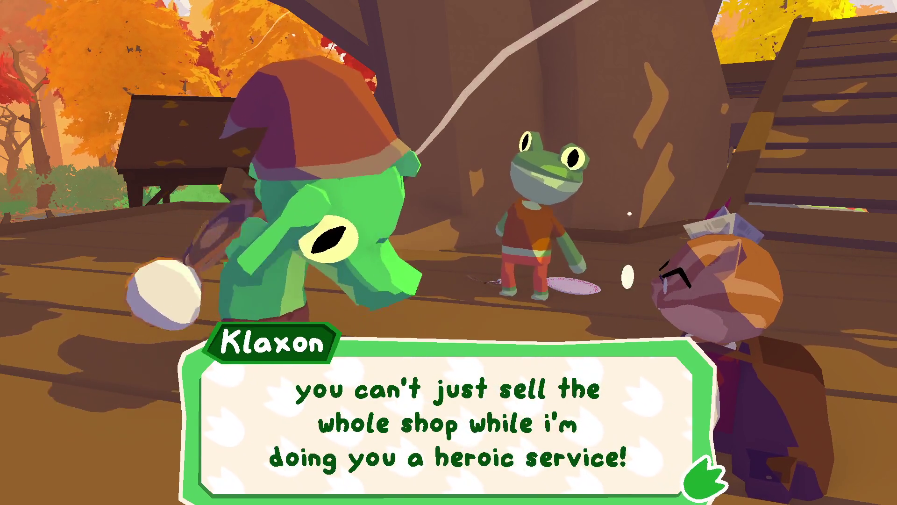
pyautogui.press('f')
pyautogui.press('f')
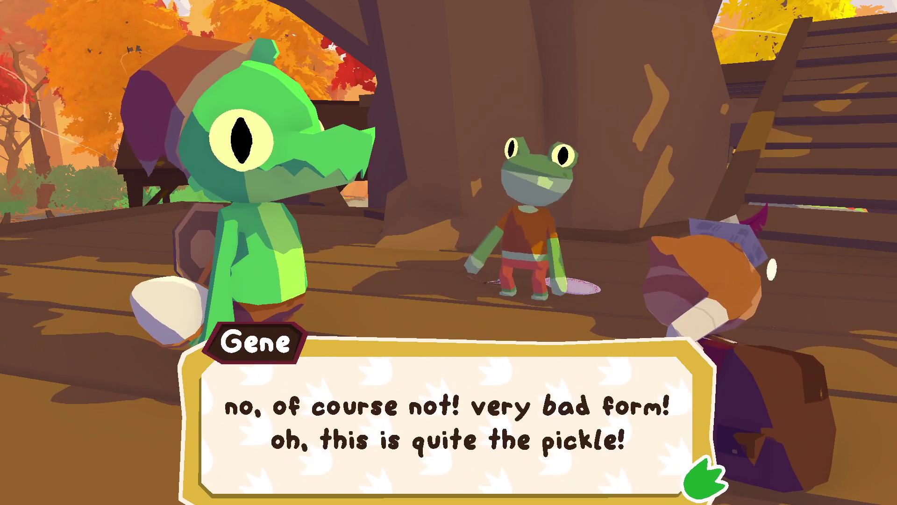
pyautogui.press('f')
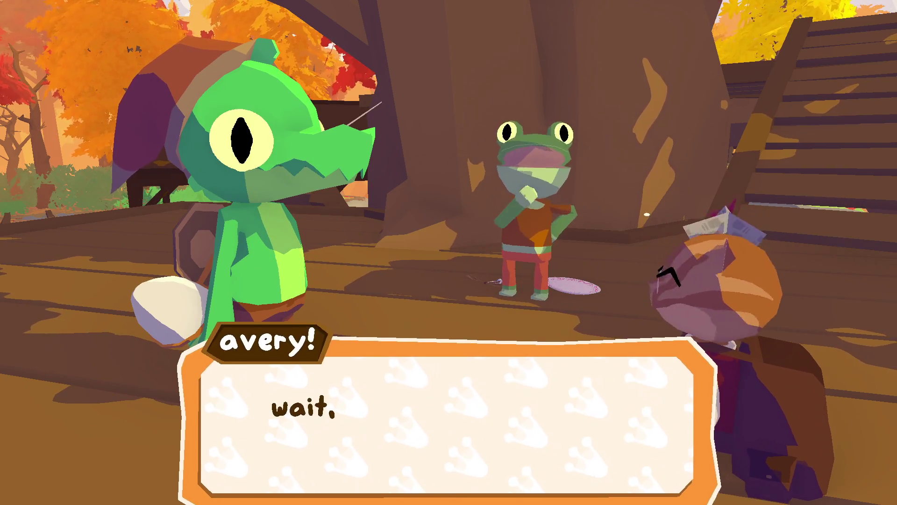
pyautogui.press('f')
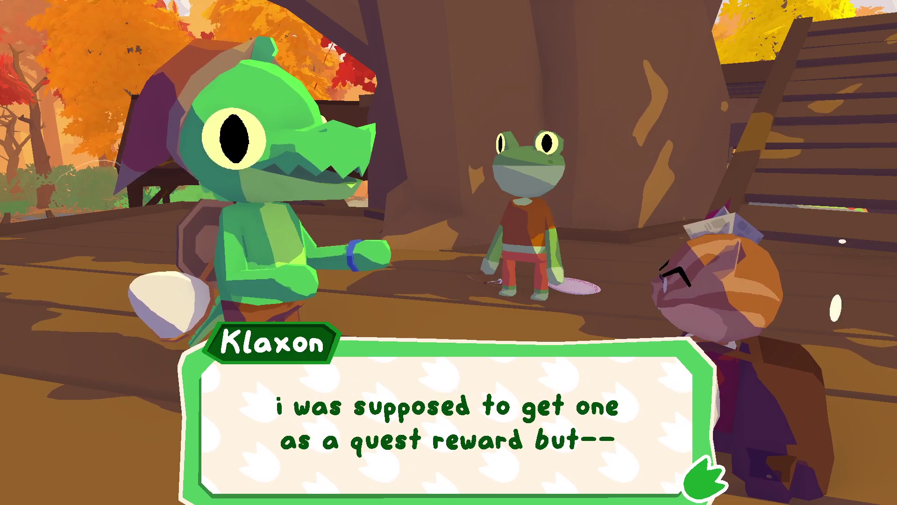
# Haggle over the frisbee serving platter until Avery asks for half a cheese sandwich, and offer it
pyautogui.press('f')
pyautogui.press('f')
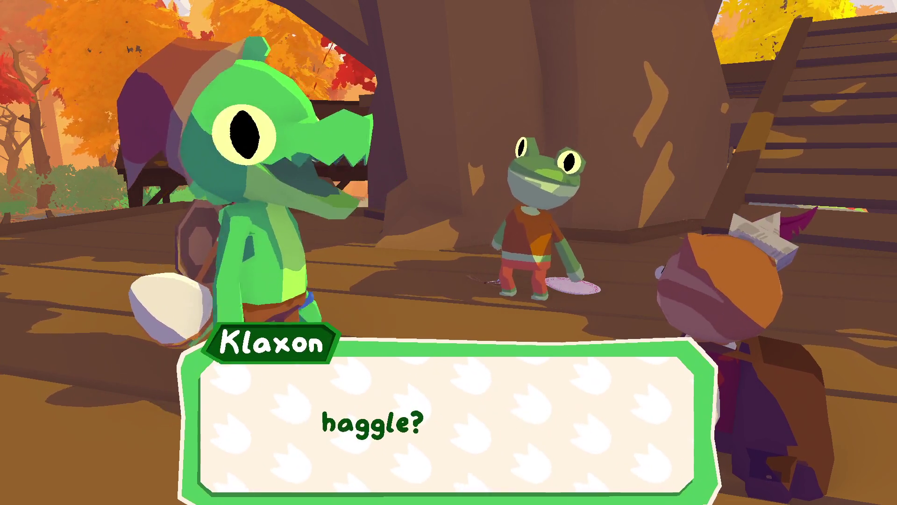
pyautogui.press('f')
pyautogui.press('f')
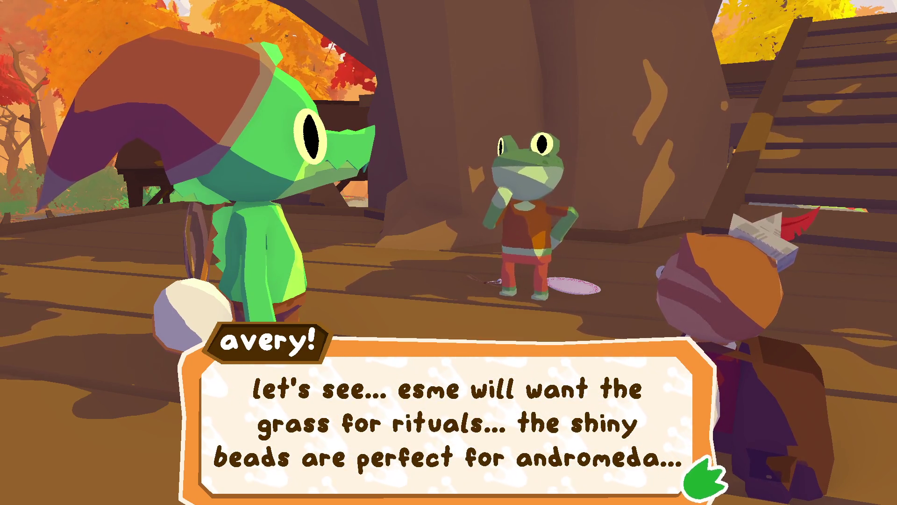
pyautogui.press('f')
pyautogui.press('f')
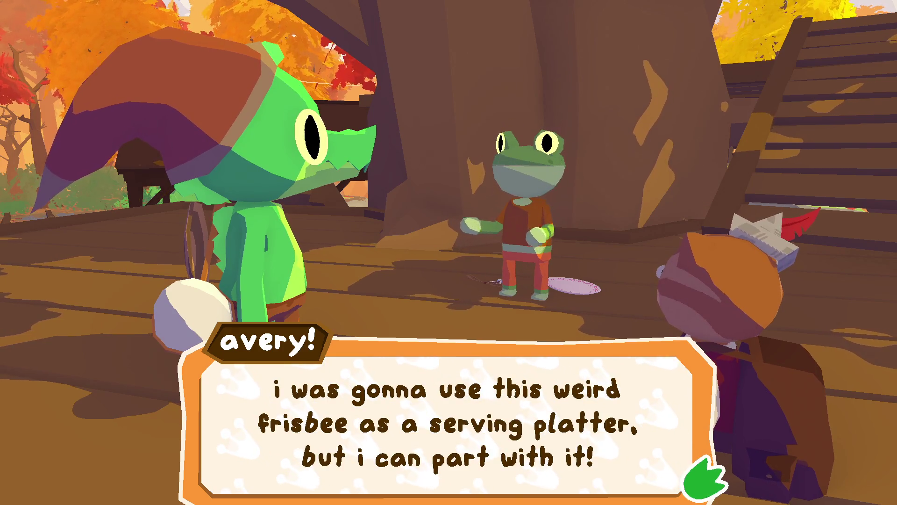
pyautogui.press('f')
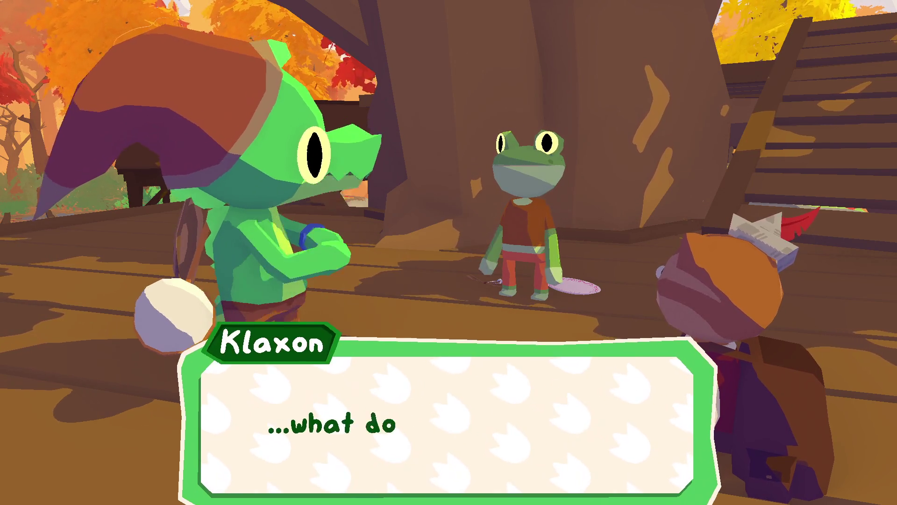
pyautogui.press('f')
pyautogui.press('f')
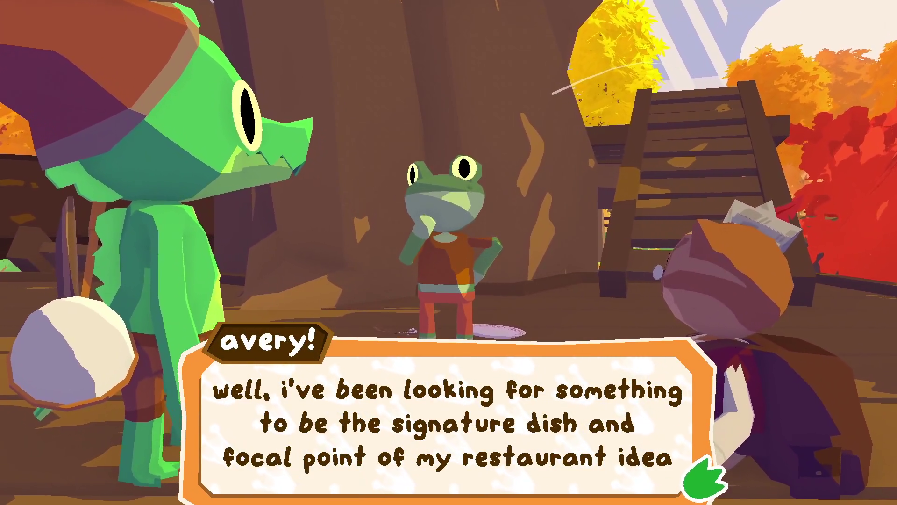
pyautogui.press('f')
pyautogui.press('f')
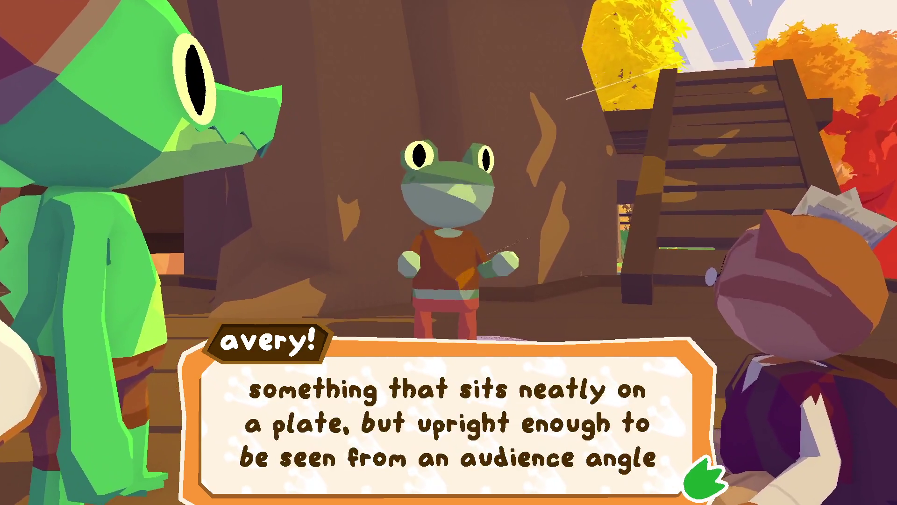
pyautogui.press('f')
pyautogui.press('f')
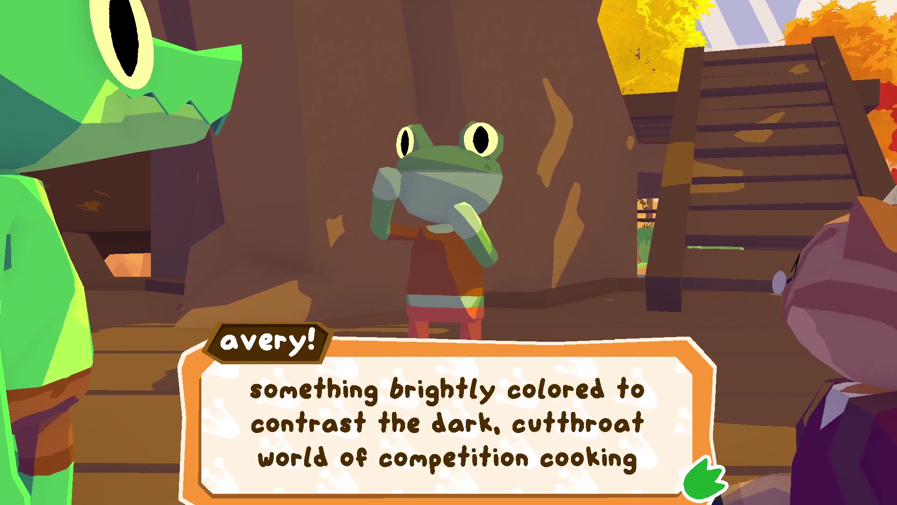
pyautogui.press('f')
pyautogui.press('f')
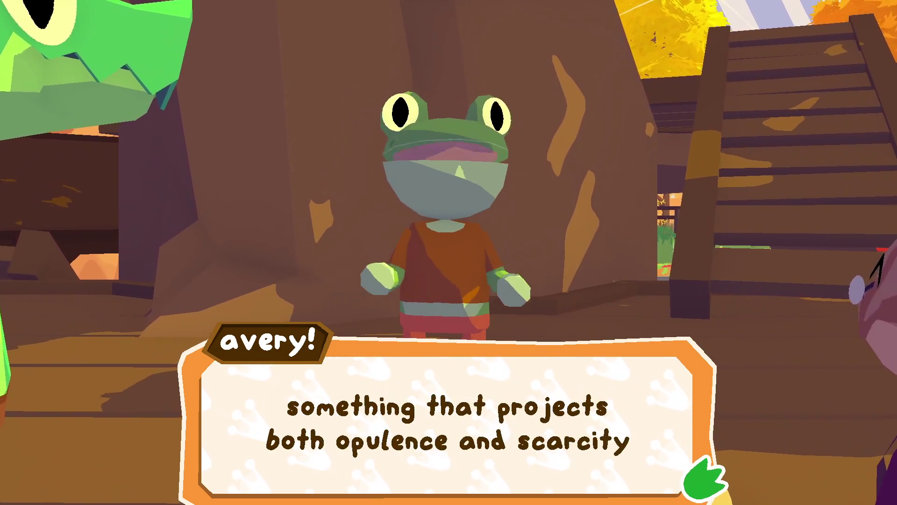
pyautogui.press('f')
pyautogui.press('f')
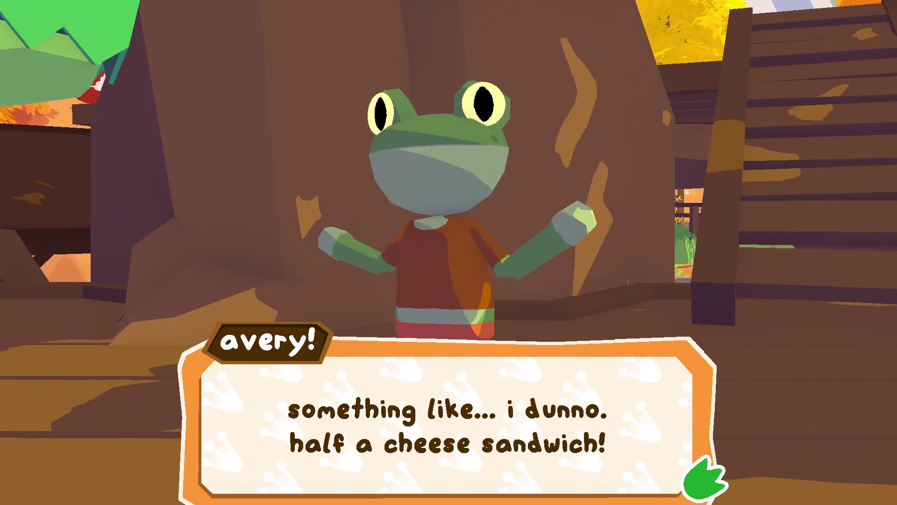
pyautogui.press('f')
pyautogui.press('f')
pyautogui.press('f')
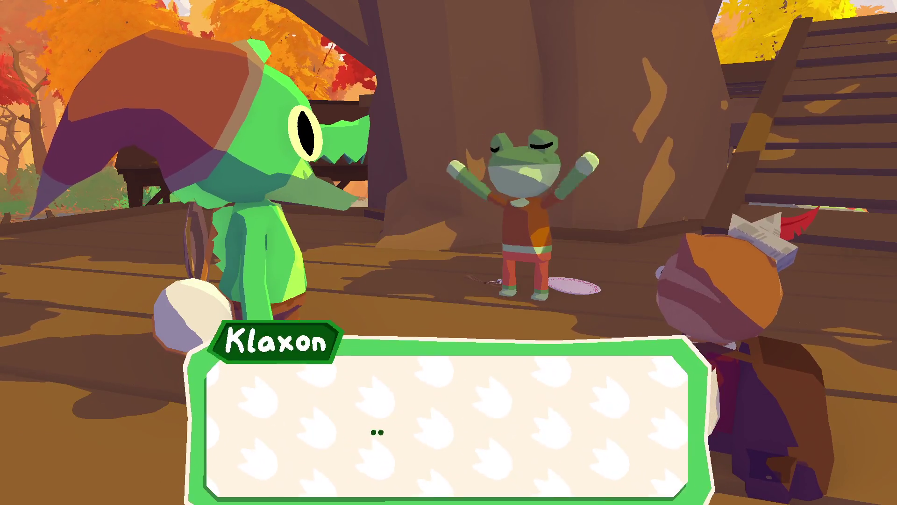
pyautogui.press('f')
pyautogui.press('f')
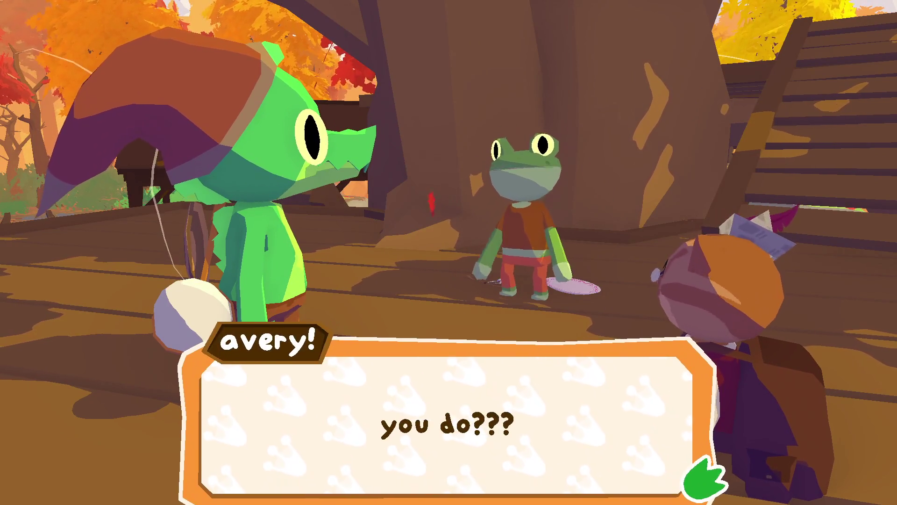
pyautogui.press('f')
pyautogui.press('f')
pyautogui.press('f')
pyautogui.press('f')
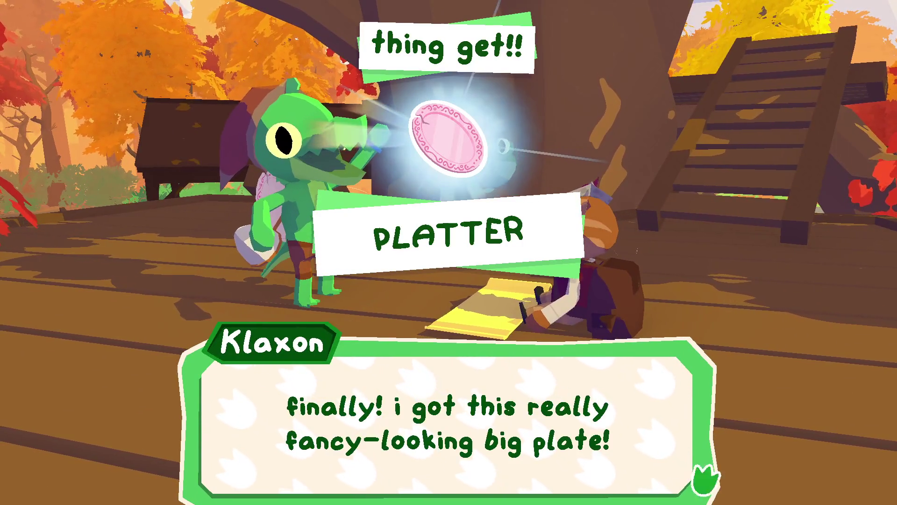
# Accept the PLATTER reward and continue through the plate chat to the frog's farewell
pyautogui.press('f')
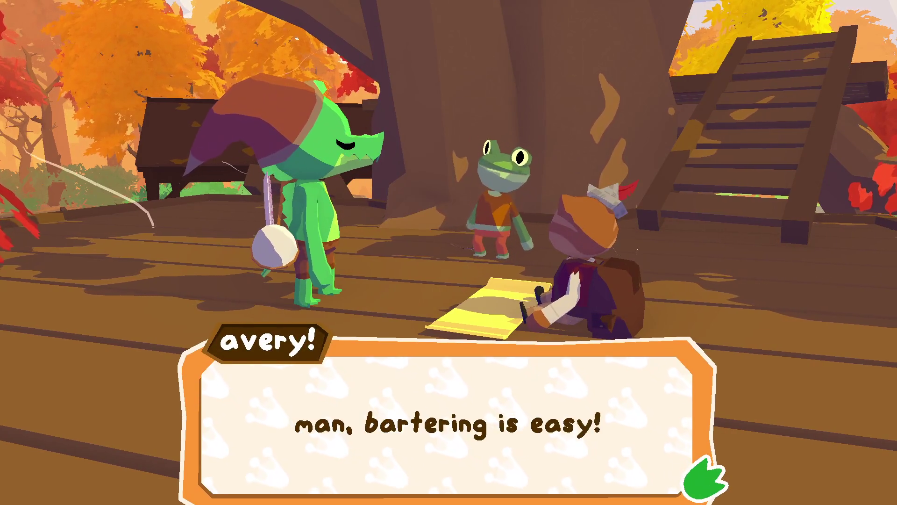
pyautogui.press('f')
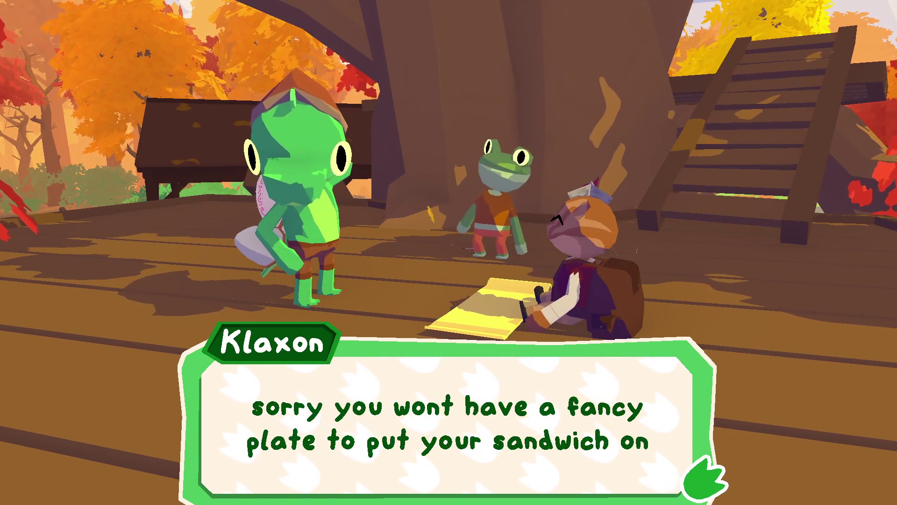
pyautogui.press('f')
pyautogui.press('f')
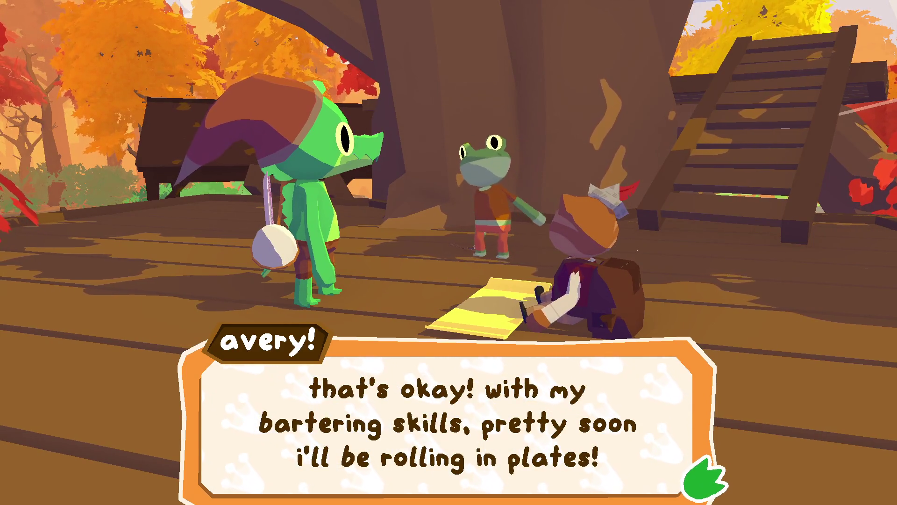
pyautogui.press('f')
pyautogui.press('f')
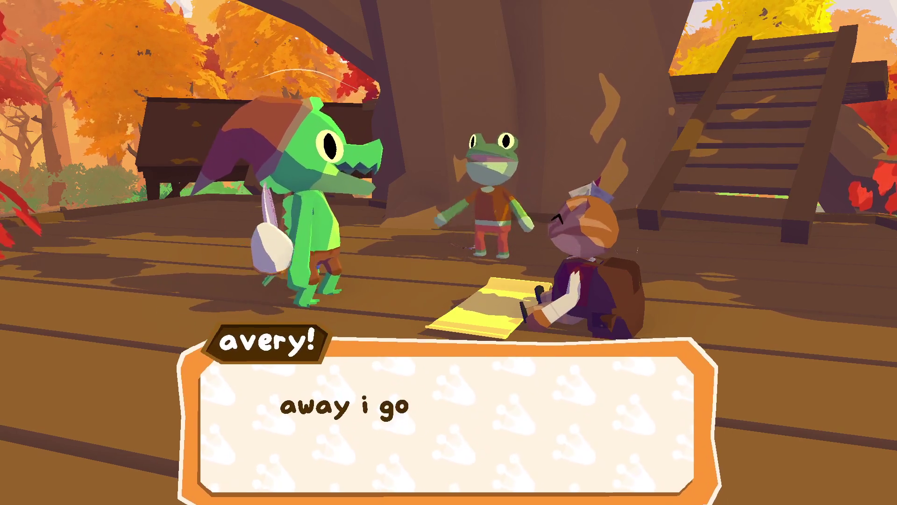
pyautogui.press('f')
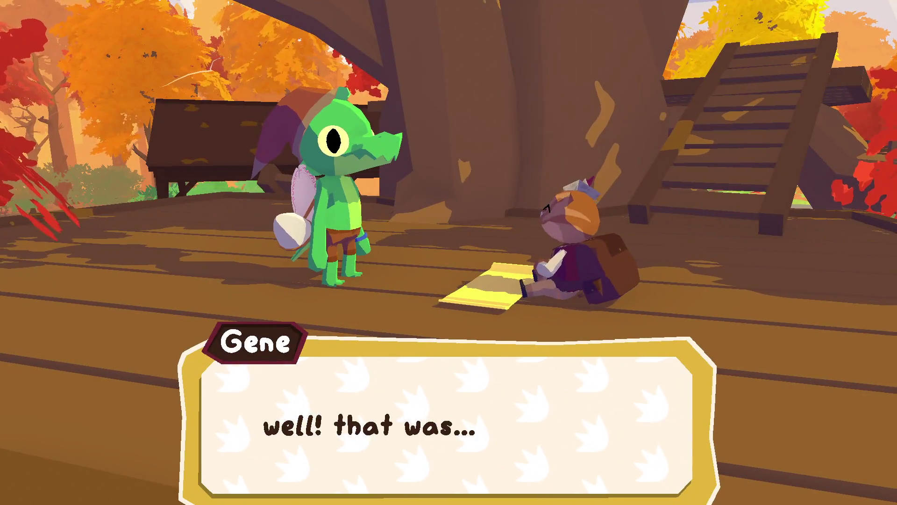
# Hear Gene's raw-materials plan and partnership offer, then close the conversation
pyautogui.press('f')
pyautogui.press('f')
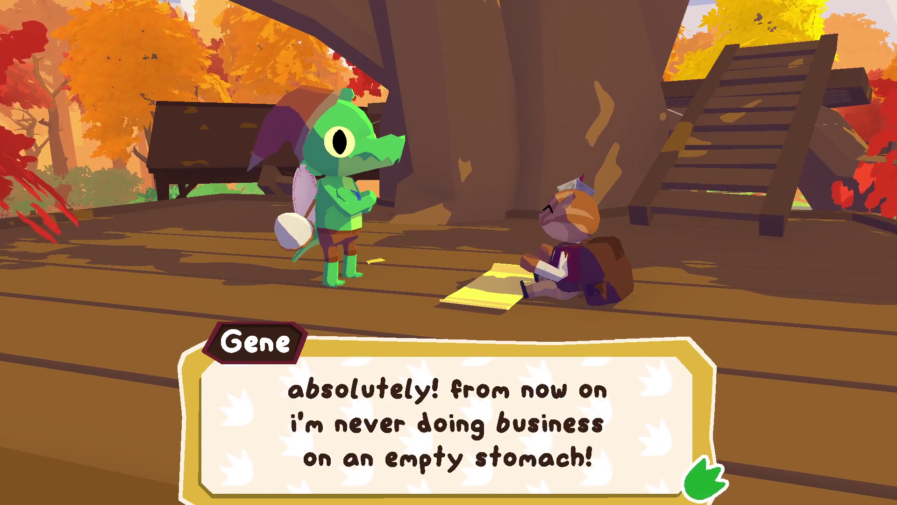
pyautogui.press('f')
pyautogui.press('f')
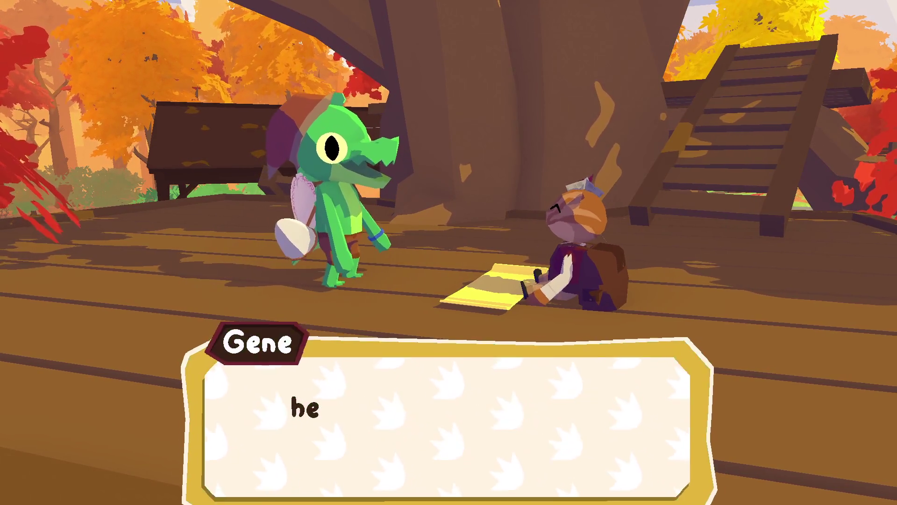
pyautogui.press('f')
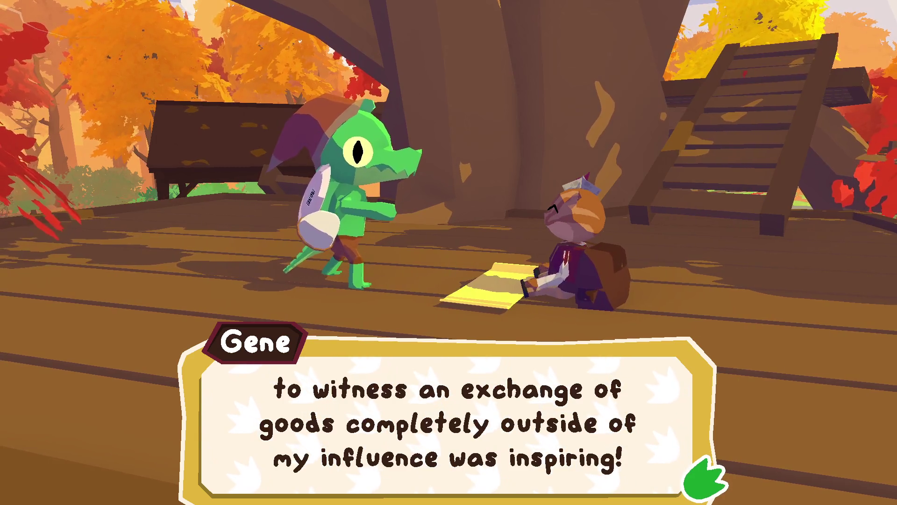
pyautogui.press('f')
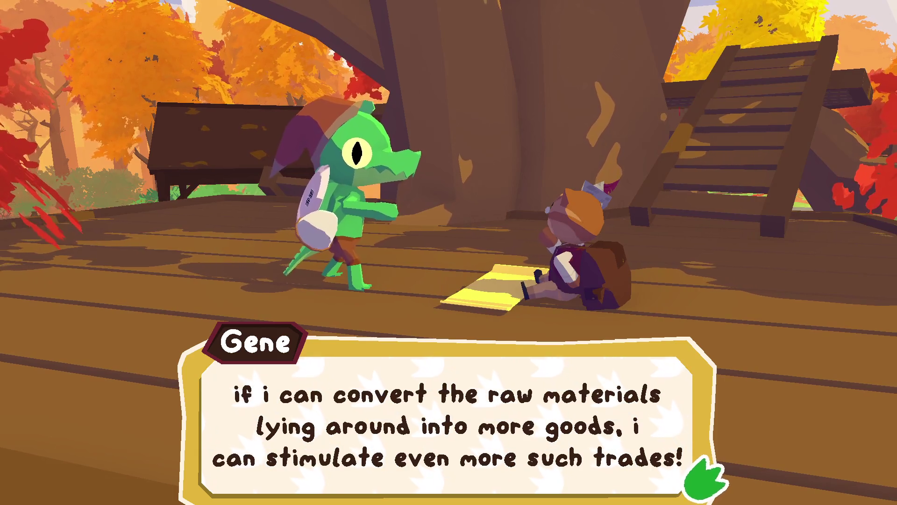
pyautogui.press('f')
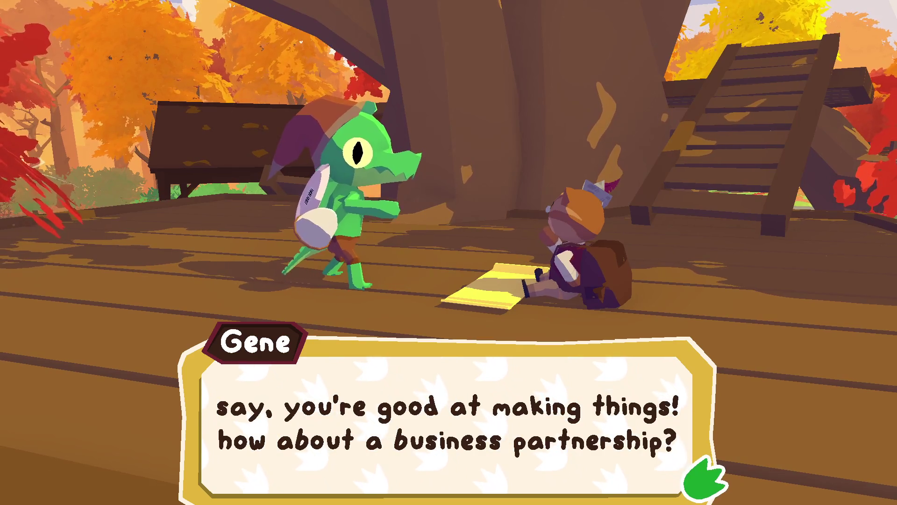
pyautogui.press('f')
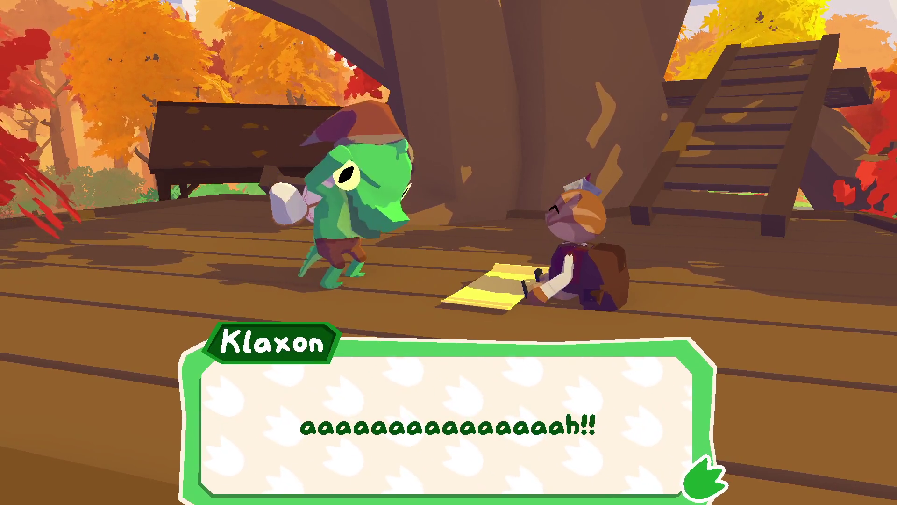
pyautogui.press('f')
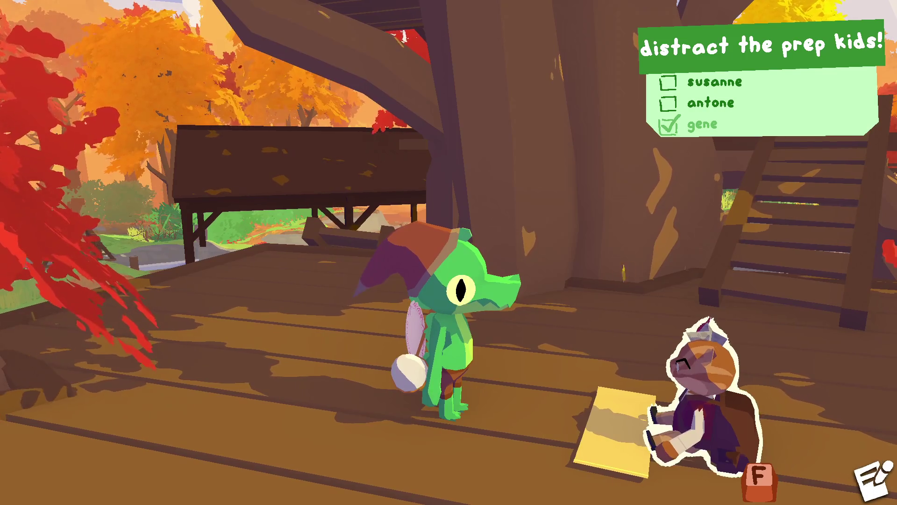
# Walk the gator off the treehouse platform and past the kids by the pond
pyautogui.press('s')
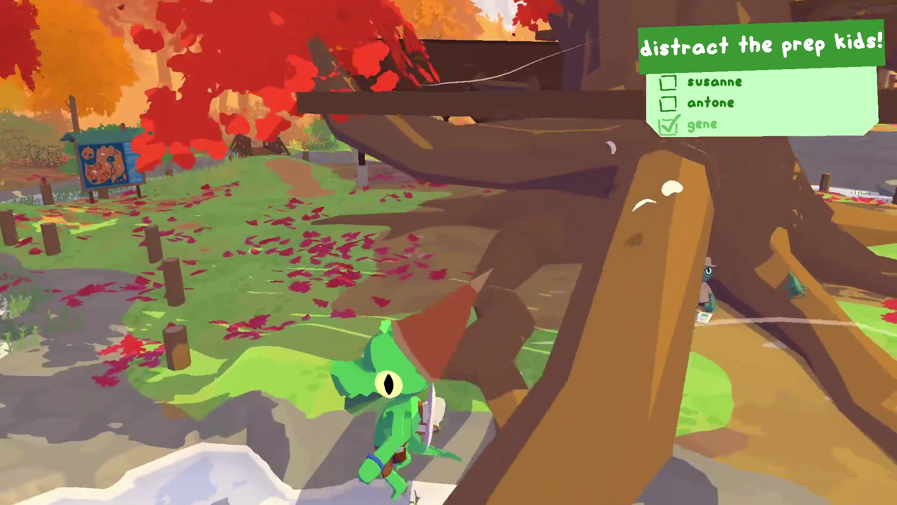
pyautogui.press('w')
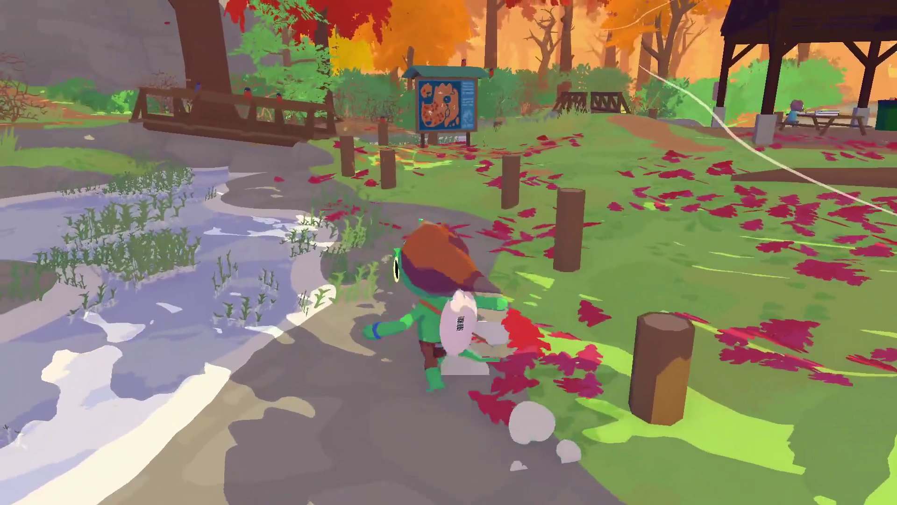
pyautogui.press('w')
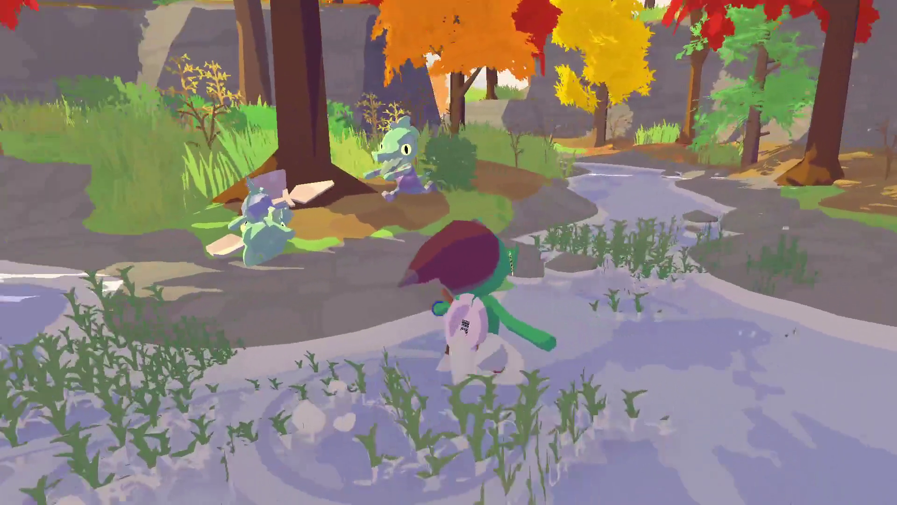
pyautogui.press('d')
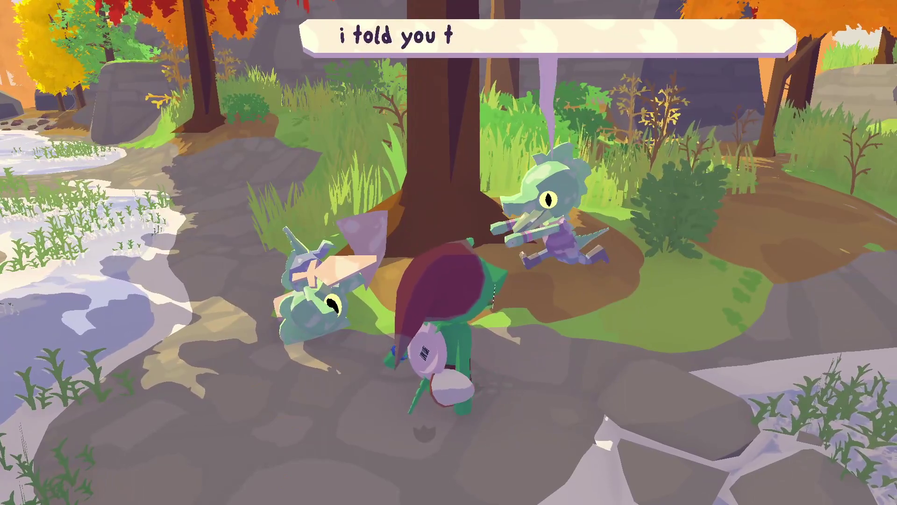
pyautogui.press('s')
pyautogui.press('a')
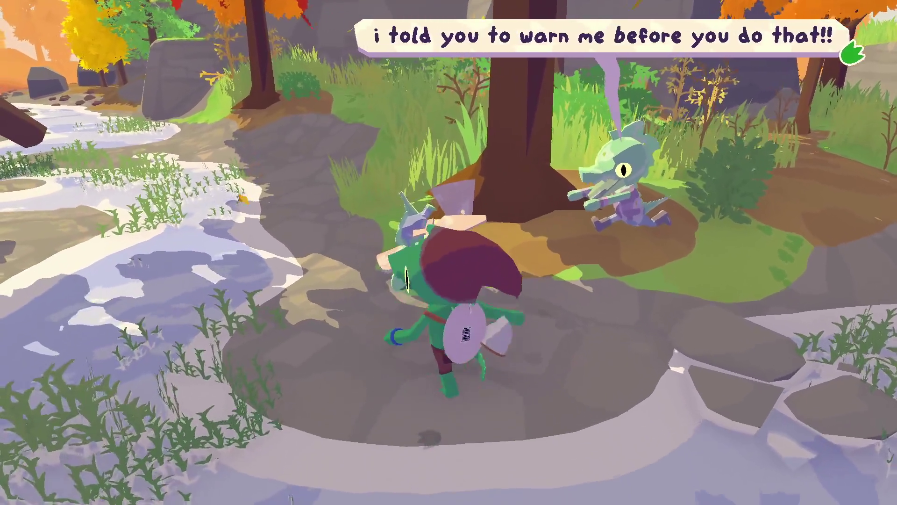
# Head through the tall grass to the river and smash the cardboard enemies by the bushes
pyautogui.press('w')
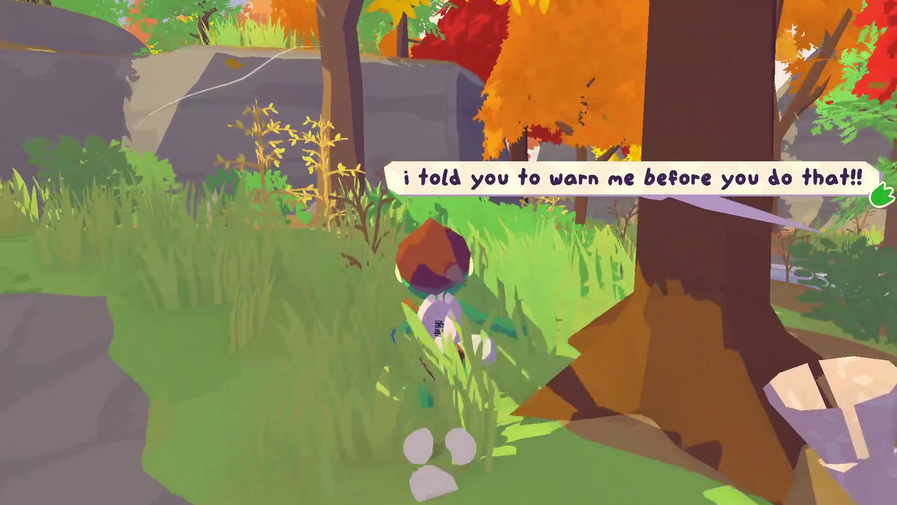
pyautogui.press('w')
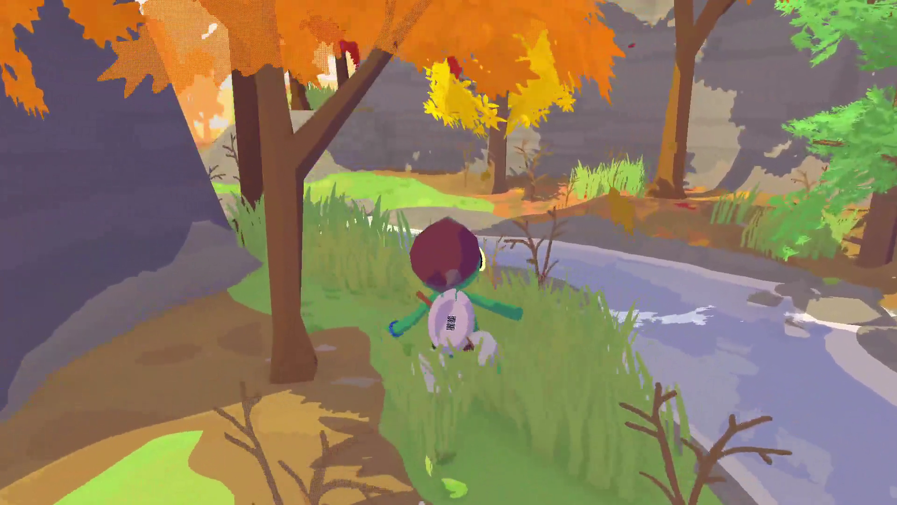
pyautogui.press('w')
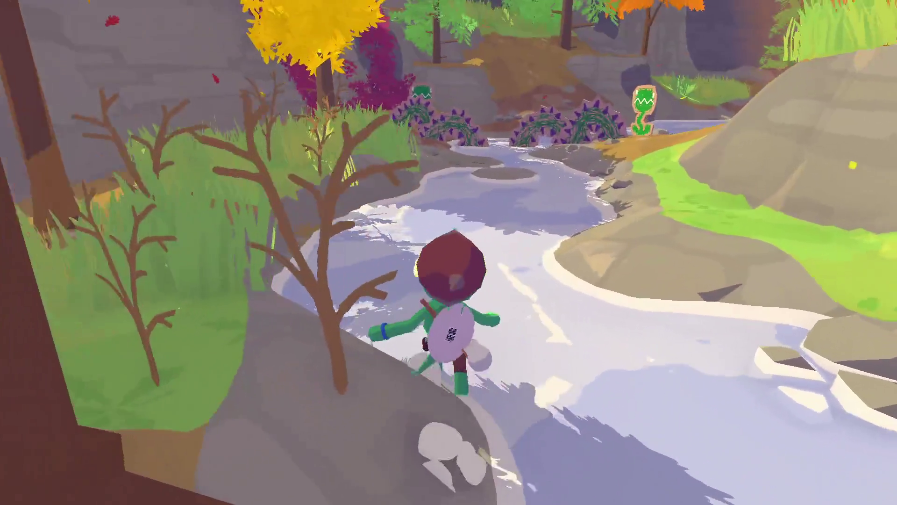
pyautogui.press('w')
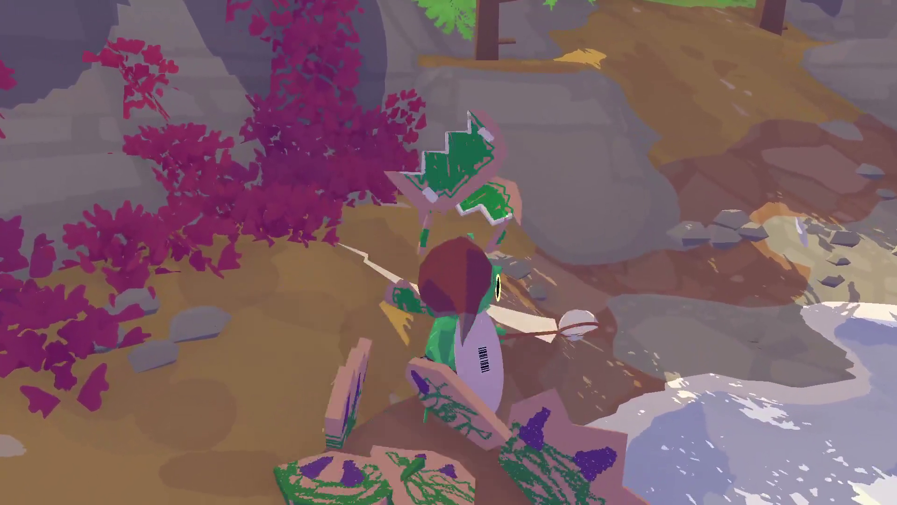
pyautogui.press('w')
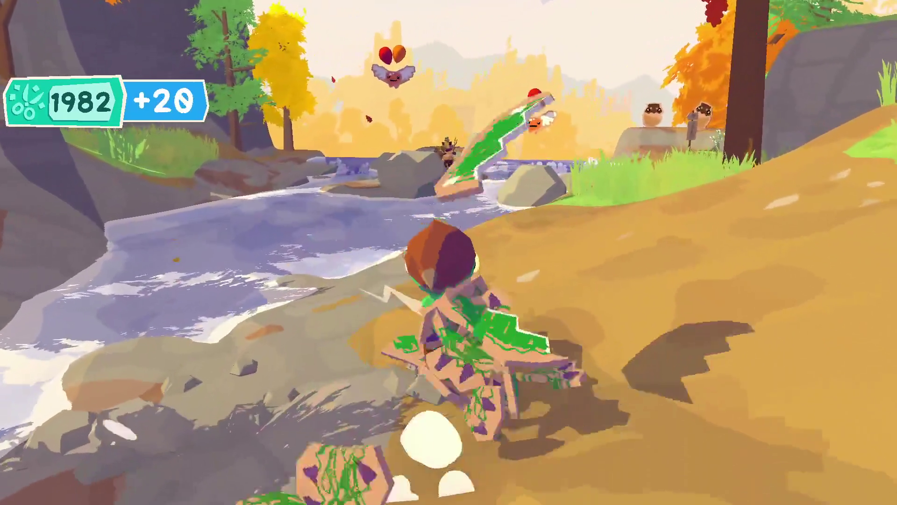
pyautogui.click(449, 253)
# Swim across the river and talk through Penelope's plea to protect the big tree
pyautogui.press('w')
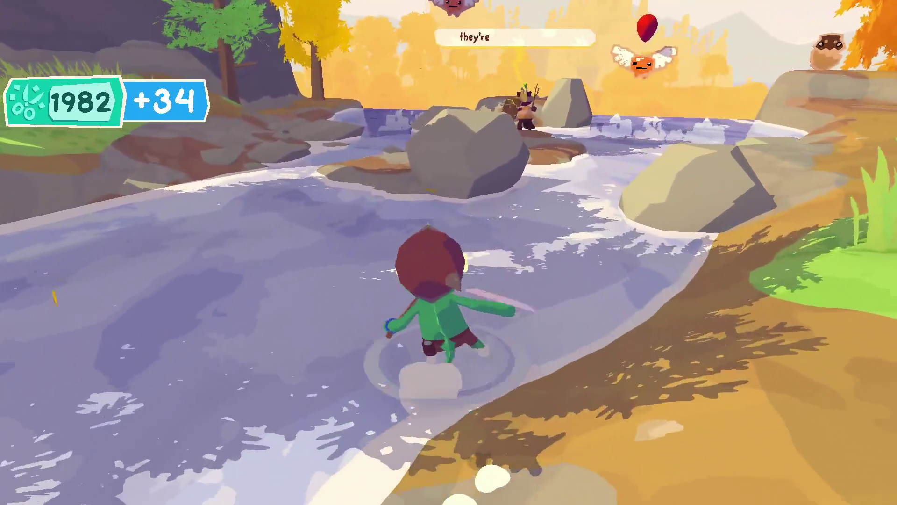
pyautogui.press('w')
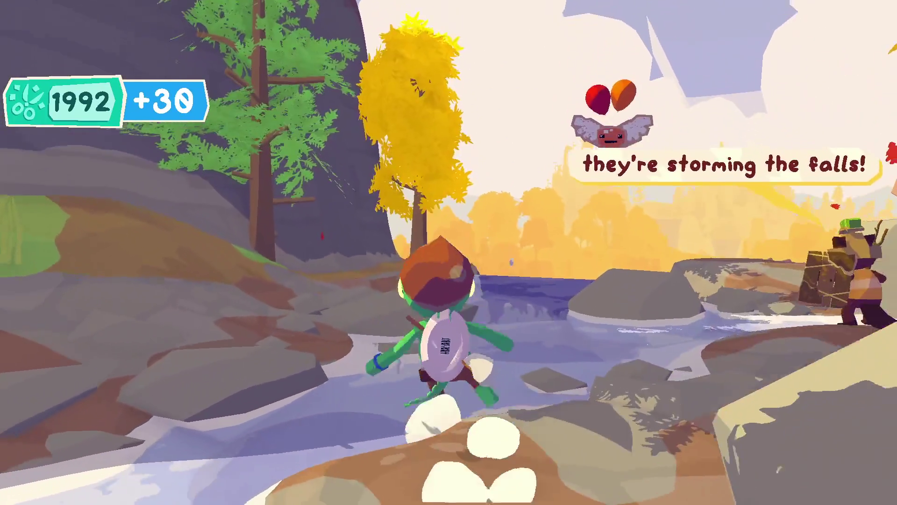
pyautogui.press('f')
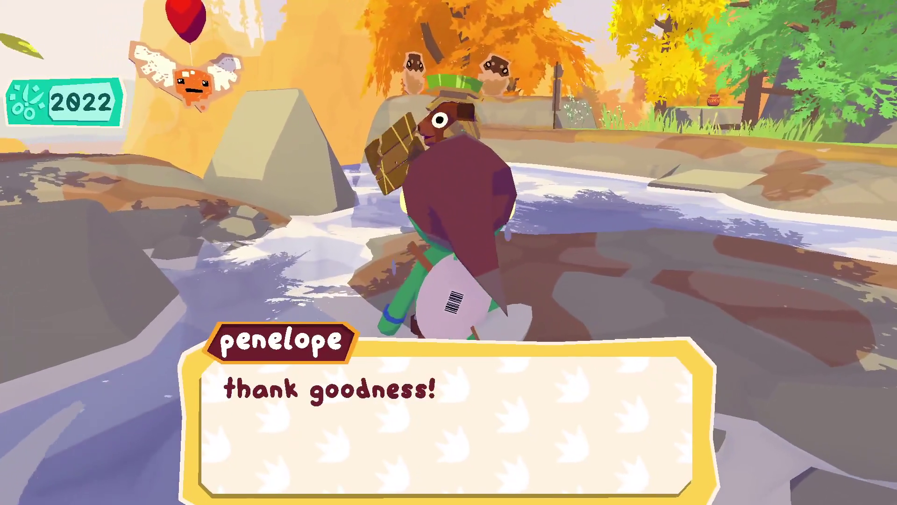
pyautogui.press('f')
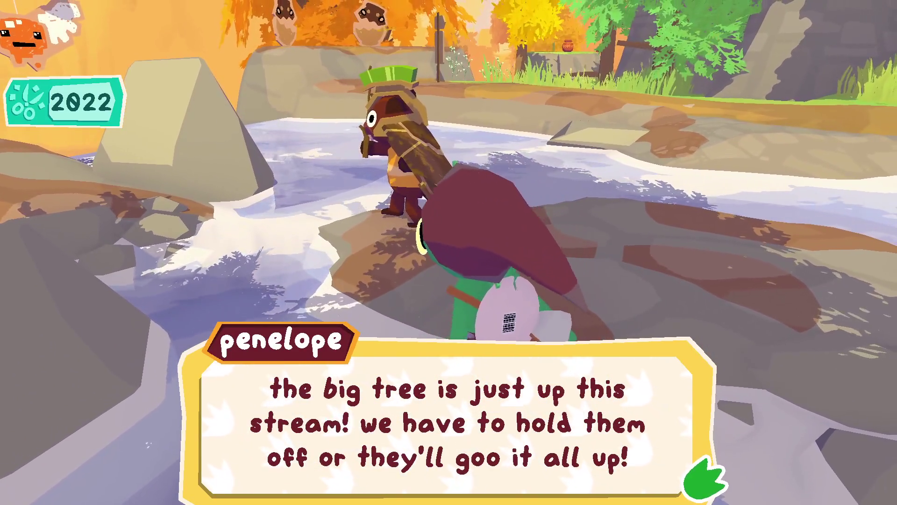
pyautogui.press('f')
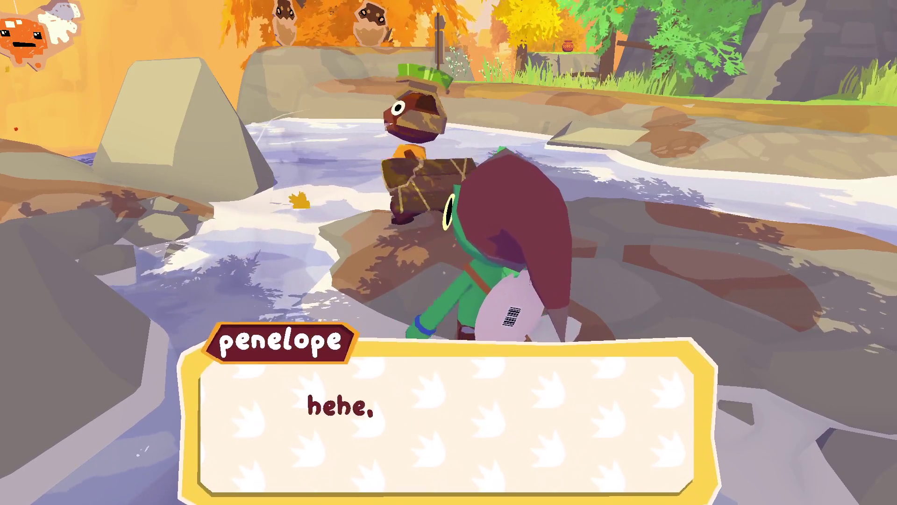
pyautogui.press('f')
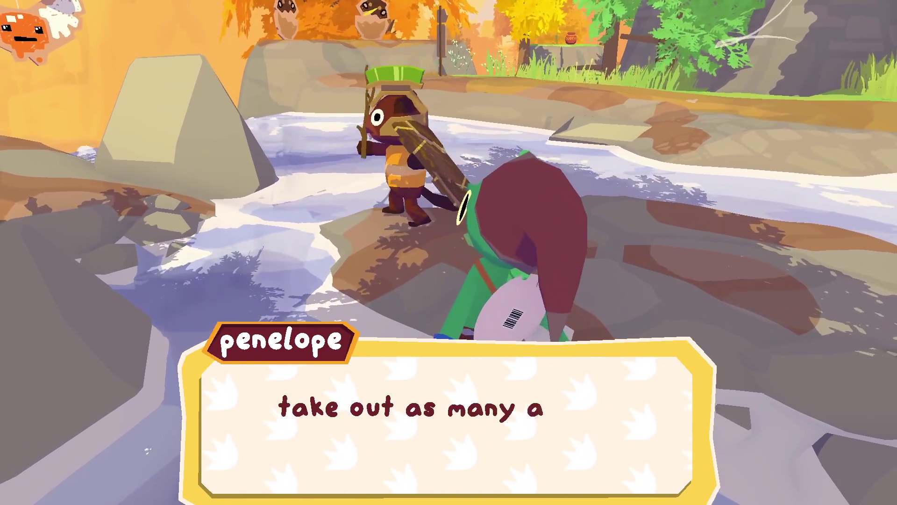
pyautogui.press('f')
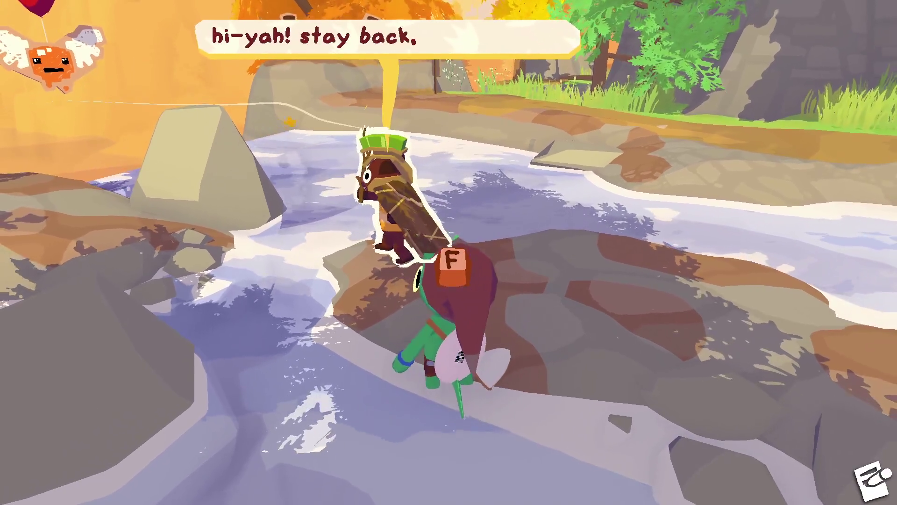
# Walk across the rocks to the edge facing out over the water
pyautogui.press('a')
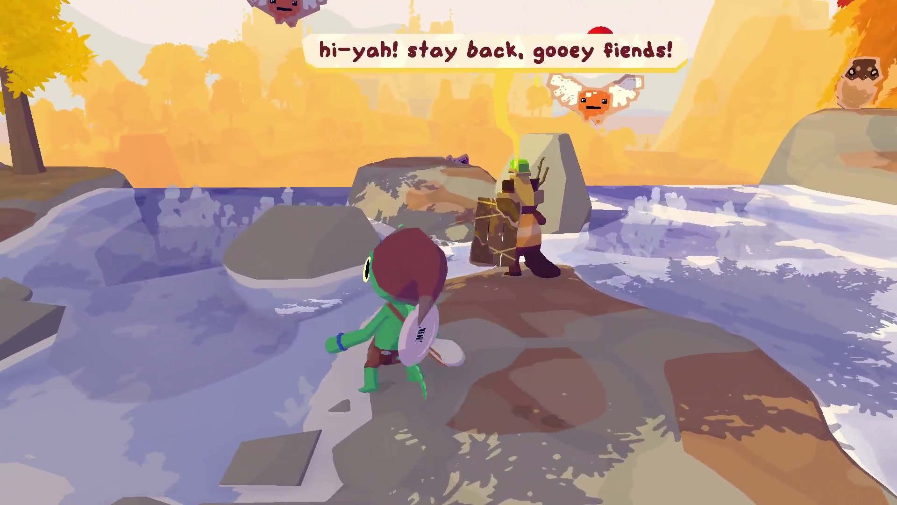
pyautogui.press('w')
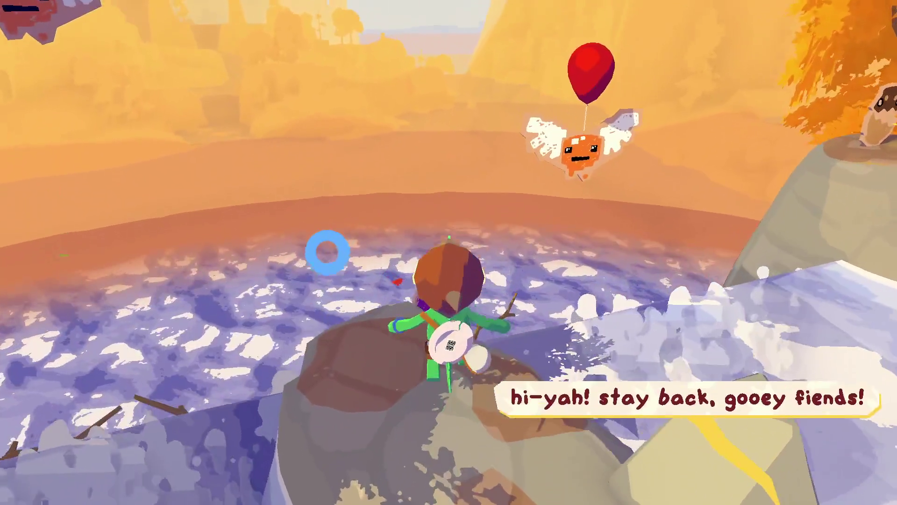
pyautogui.press('w')
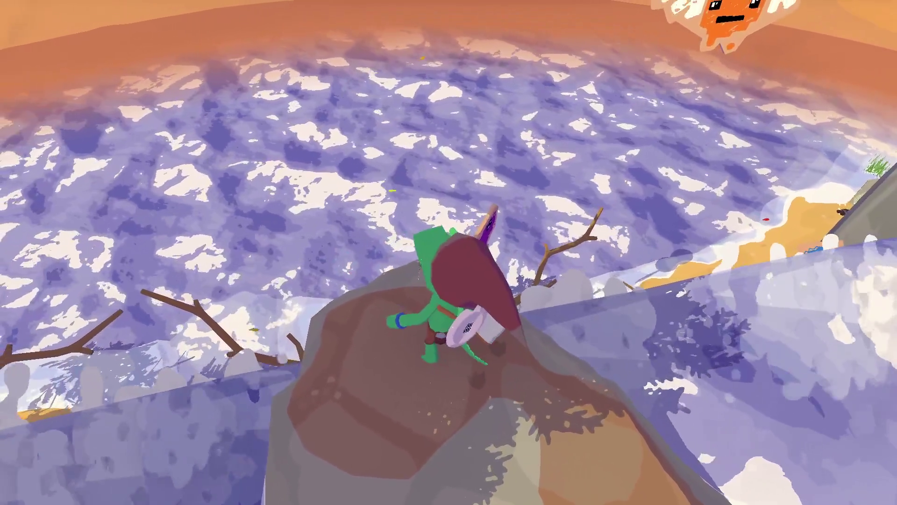
# Cross the stream, smash the cardboard cutouts on the rock, then run back past the signpost
pyautogui.press('s')
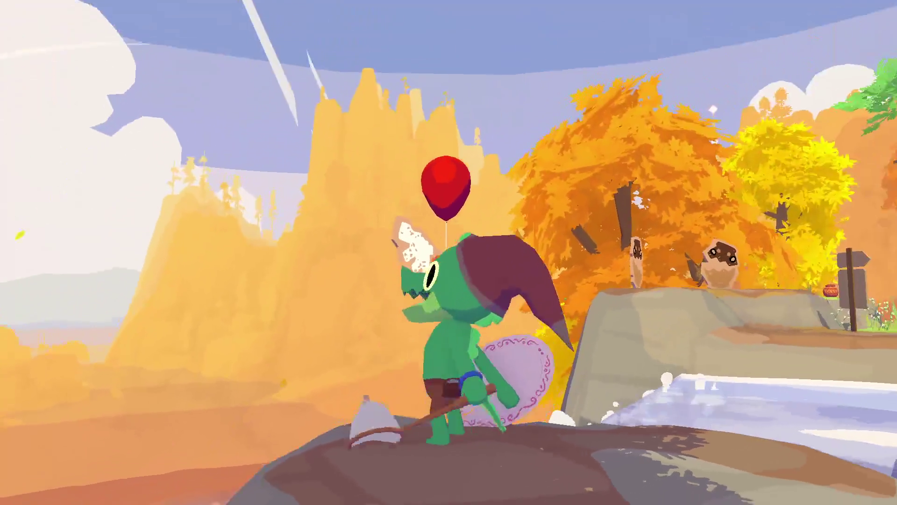
pyautogui.press('w')
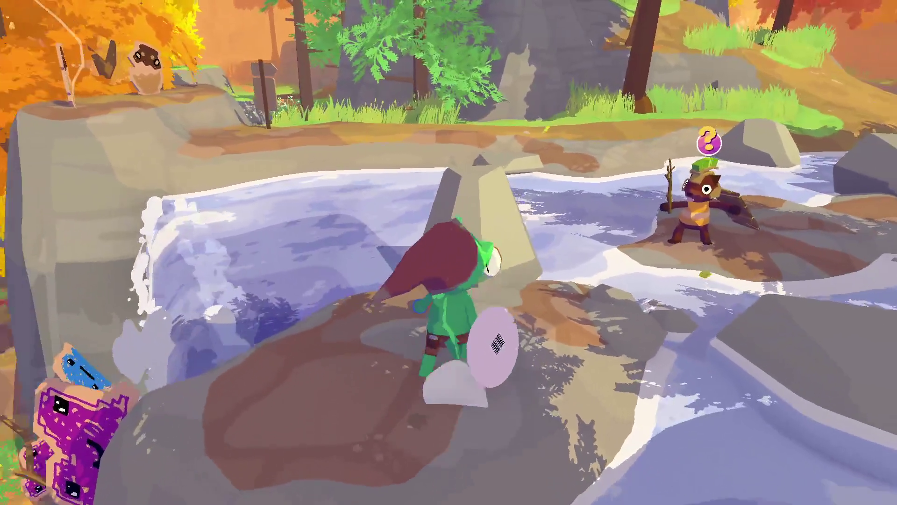
pyautogui.press('space')
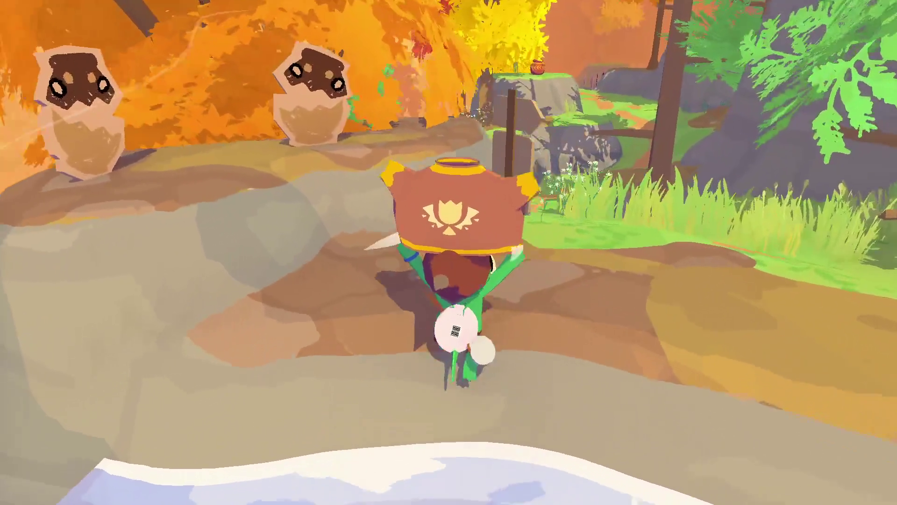
pyautogui.press('e')
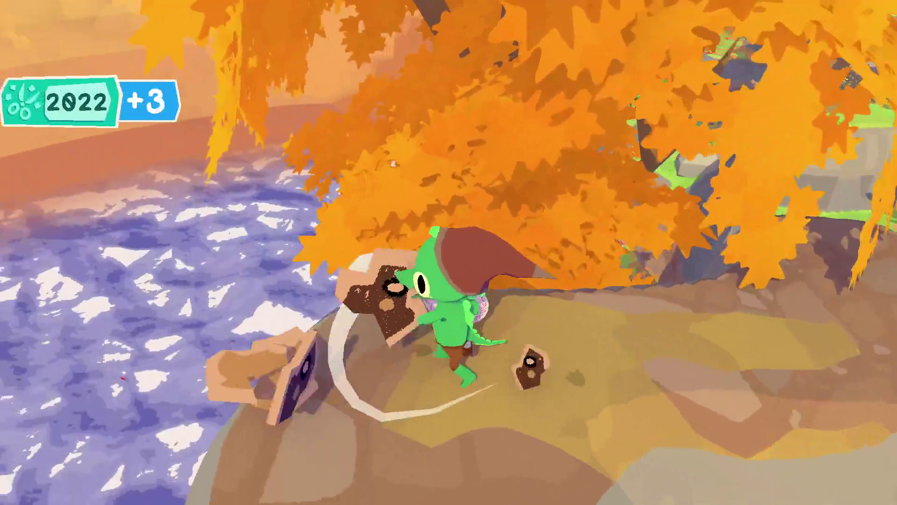
pyautogui.press('w')
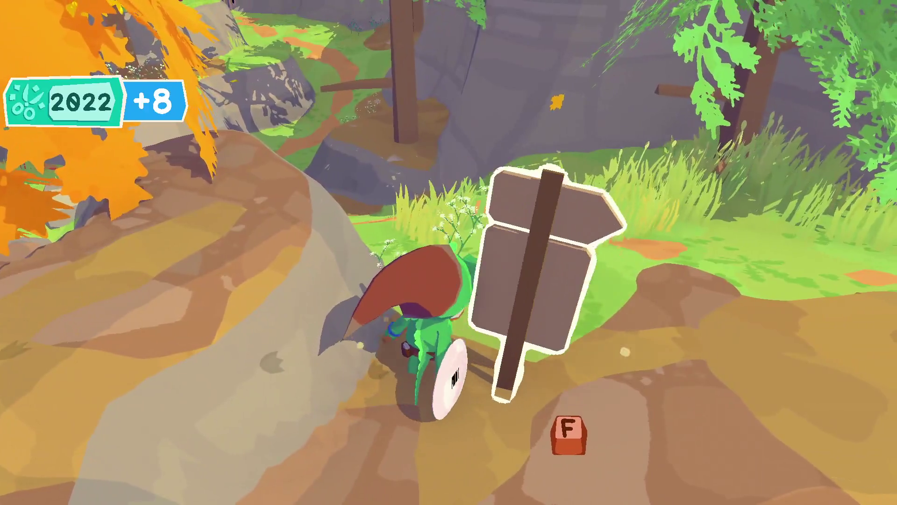
pyautogui.press('w')
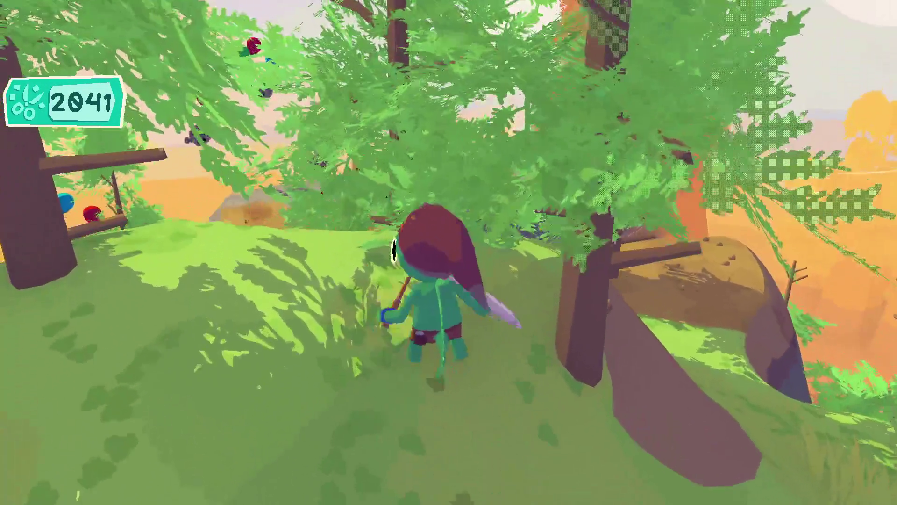
# Climb the rock wall onto the plateau and smash the cardboard targets, including both large ones
pyautogui.press('w')
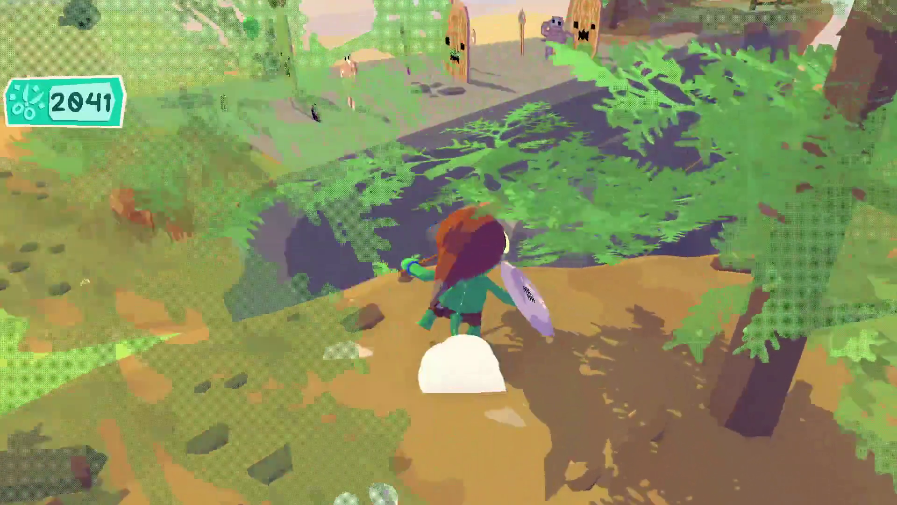
pyautogui.press('w')
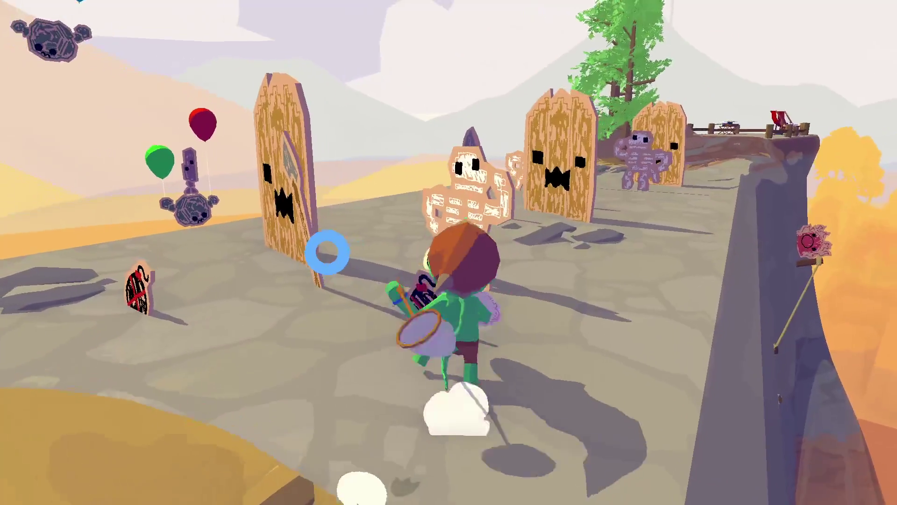
pyautogui.click(327, 252)
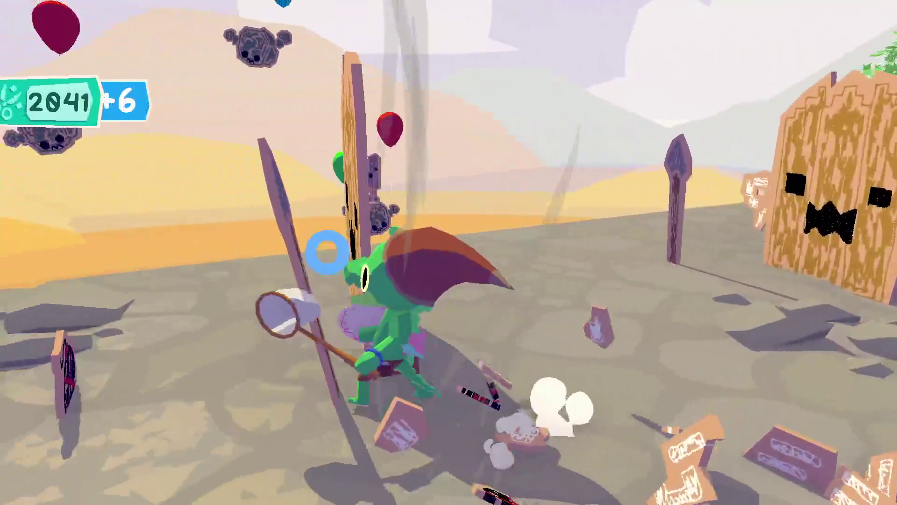
pyautogui.click(327, 253)
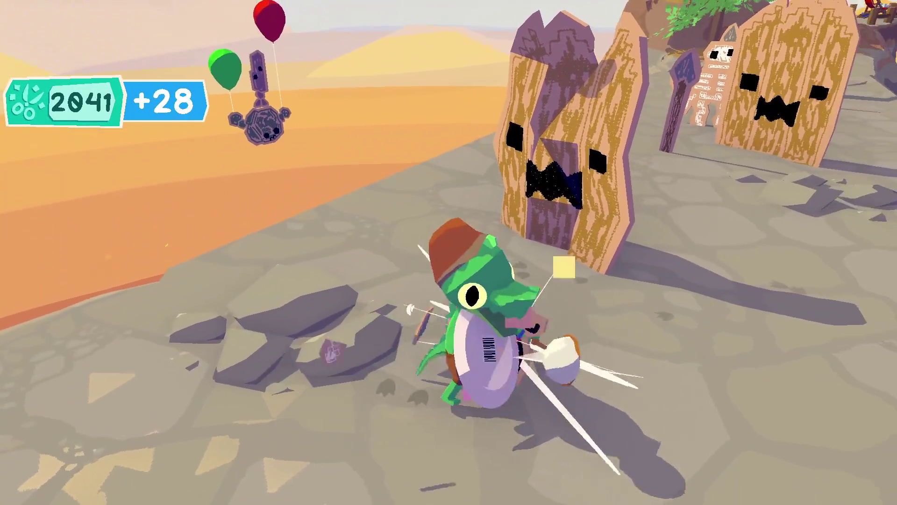
pyautogui.press('w')
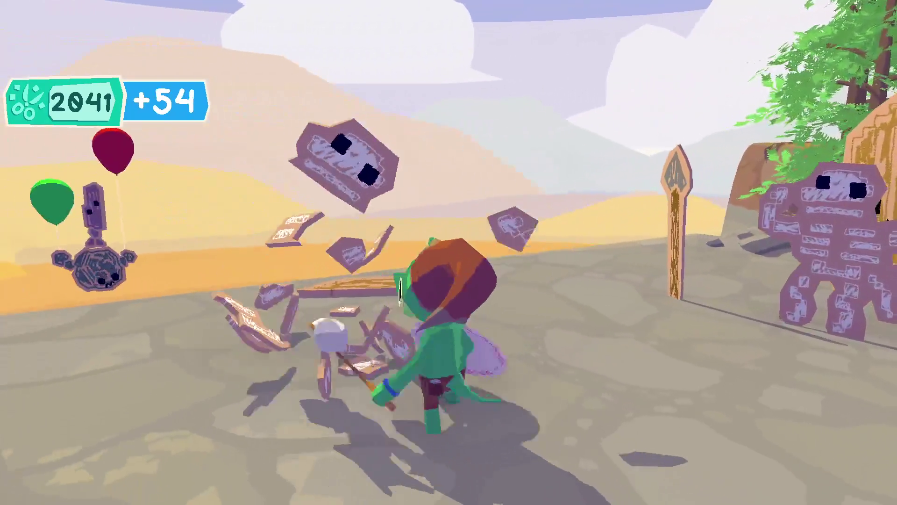
pyautogui.press('w')
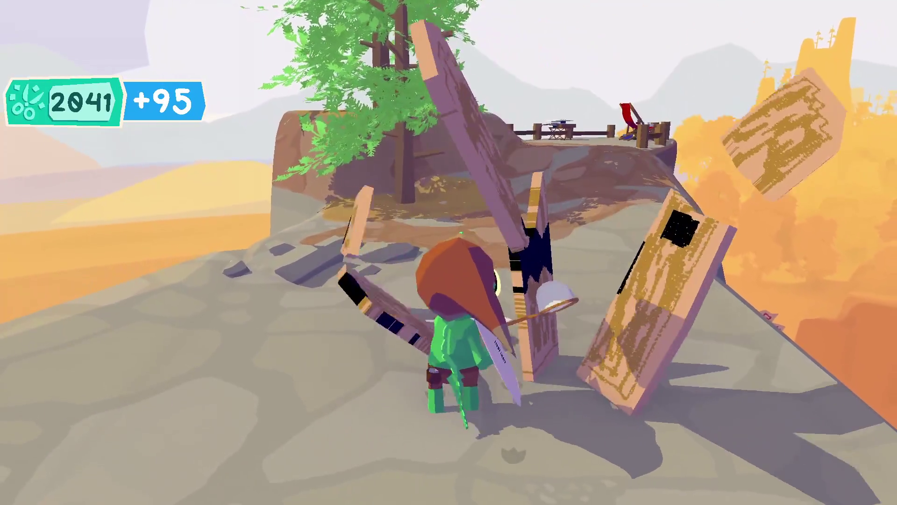
# Run past the tree and deck chairs back to the picnic blanket beside the red bird
pyautogui.press('w')
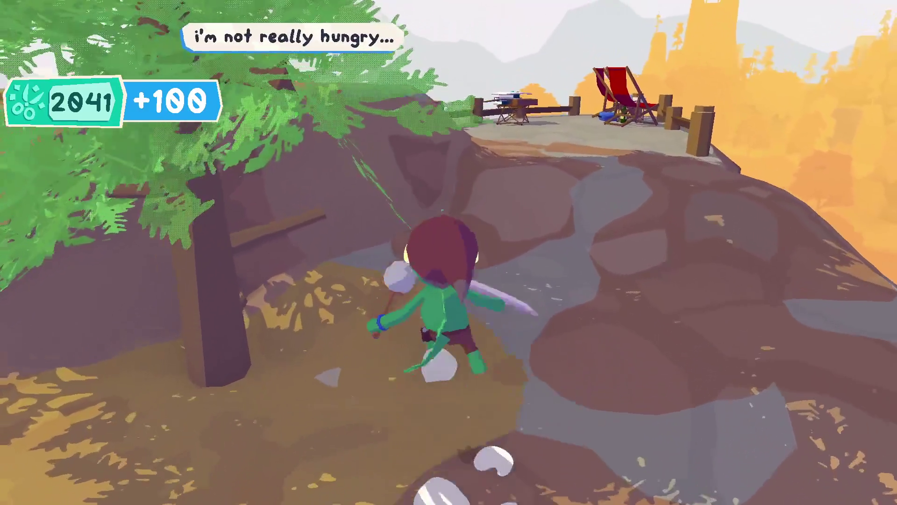
pyautogui.press('w')
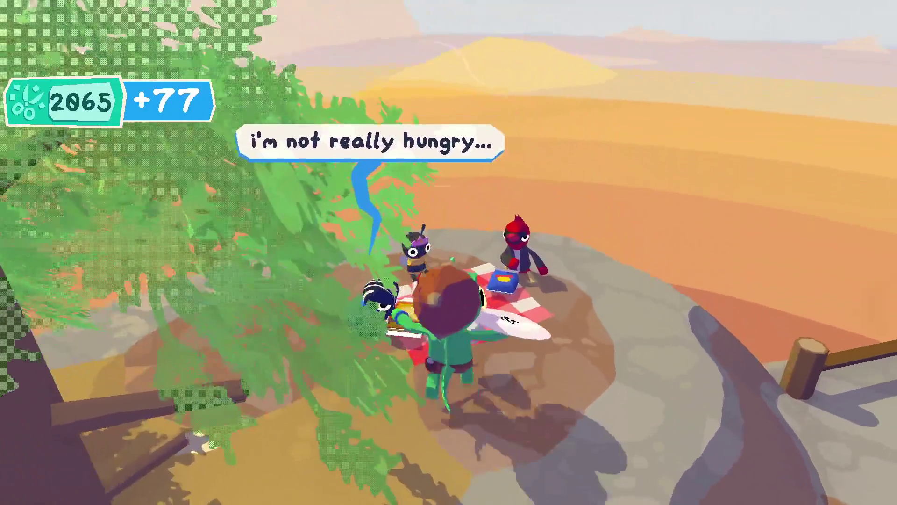
pyautogui.press('w')
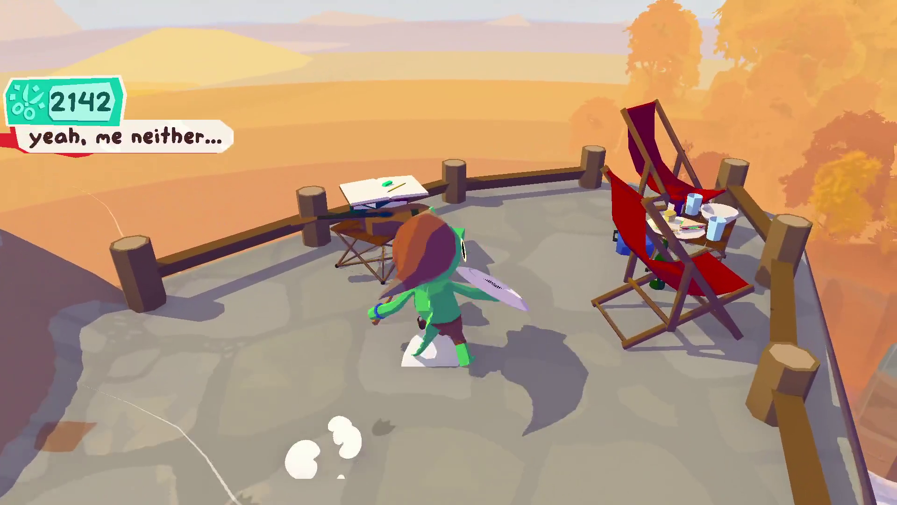
pyautogui.press('w')
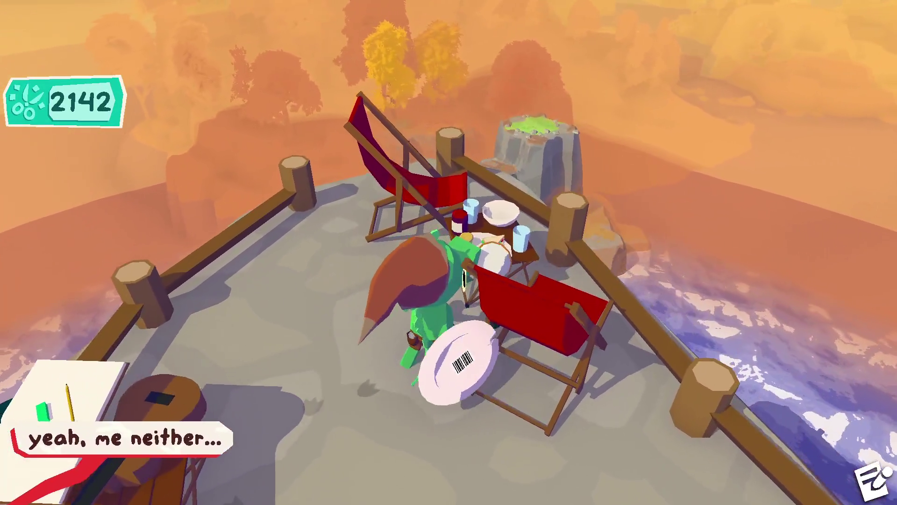
pyautogui.press('w')
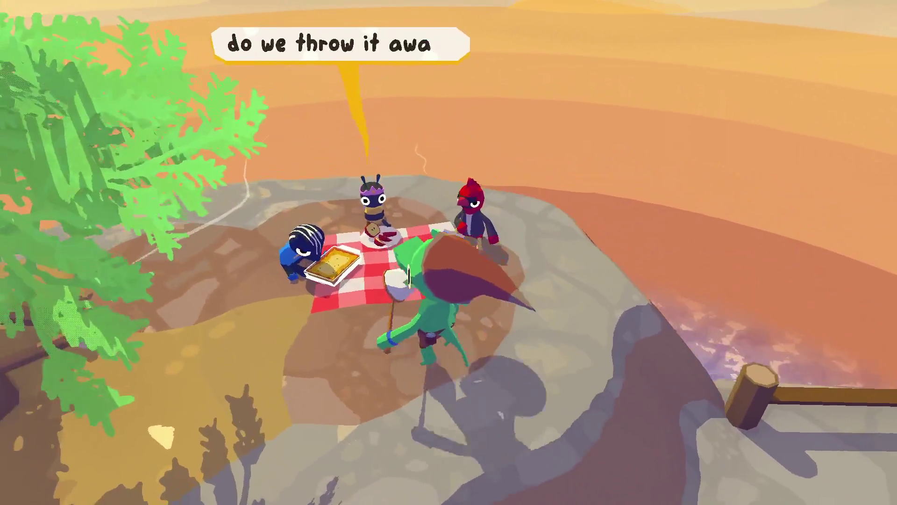
pyautogui.press('w')
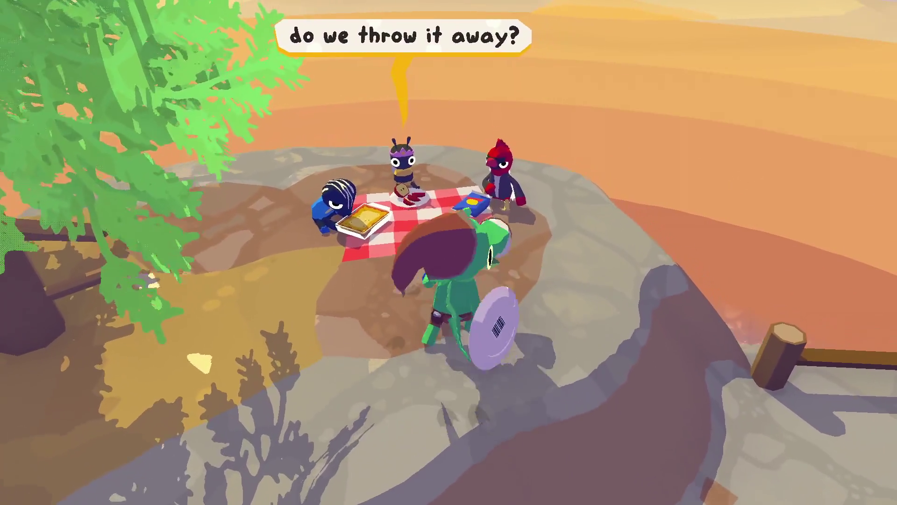
# Talk with the picnic group until Klaxon offers to match each kid with a lunch
pyautogui.press('f')
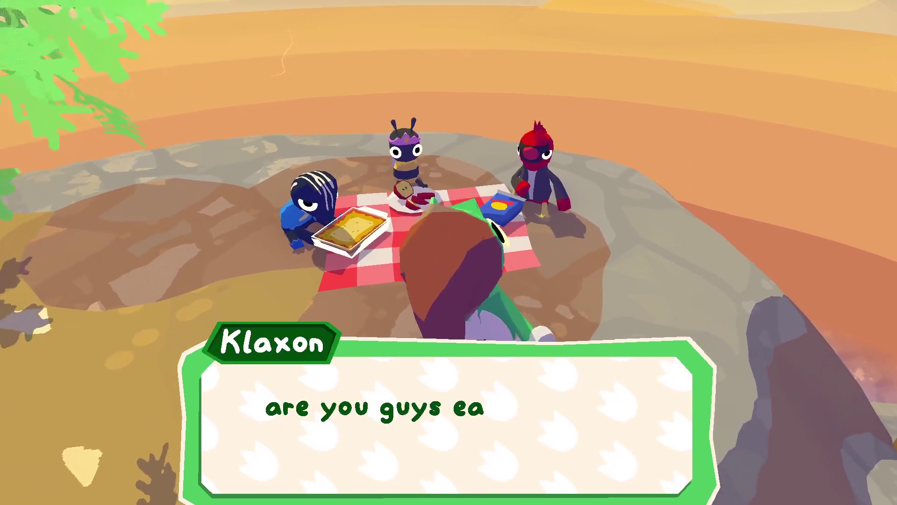
pyautogui.press('f')
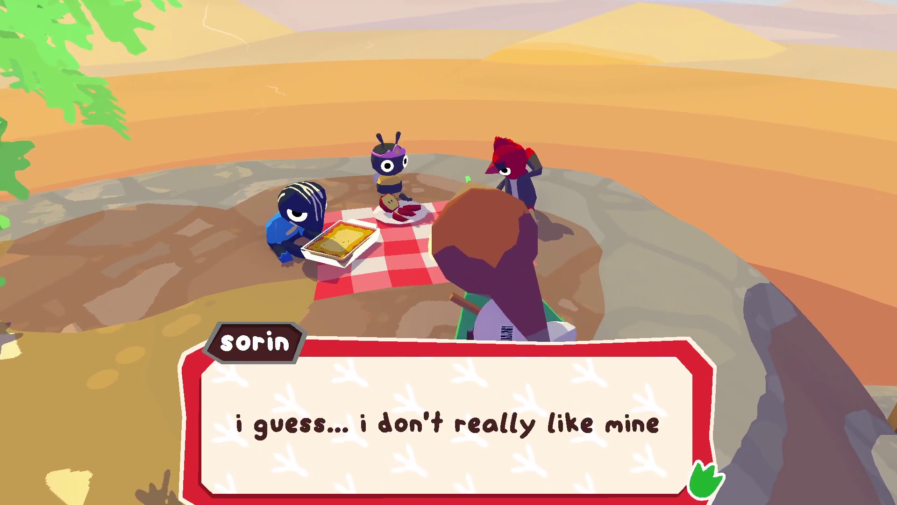
pyautogui.press('f')
pyautogui.press('f')
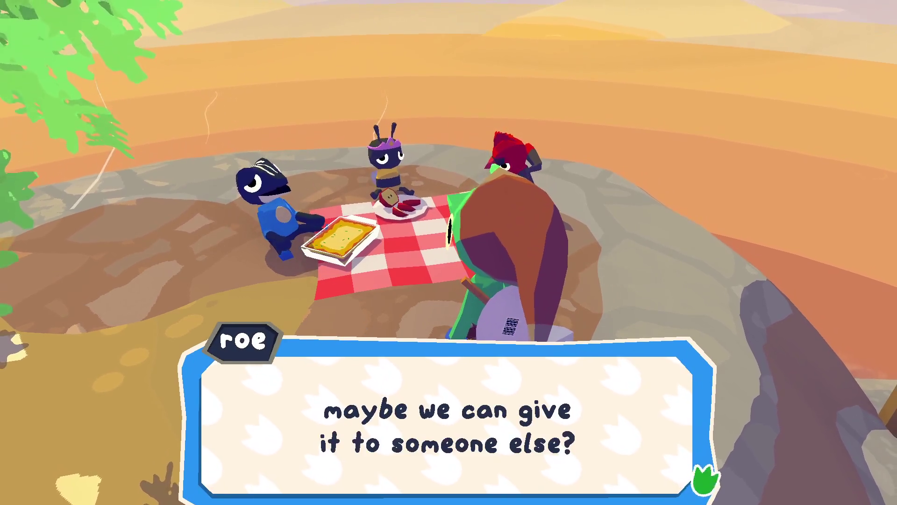
pyautogui.press('f')
pyautogui.press('f')
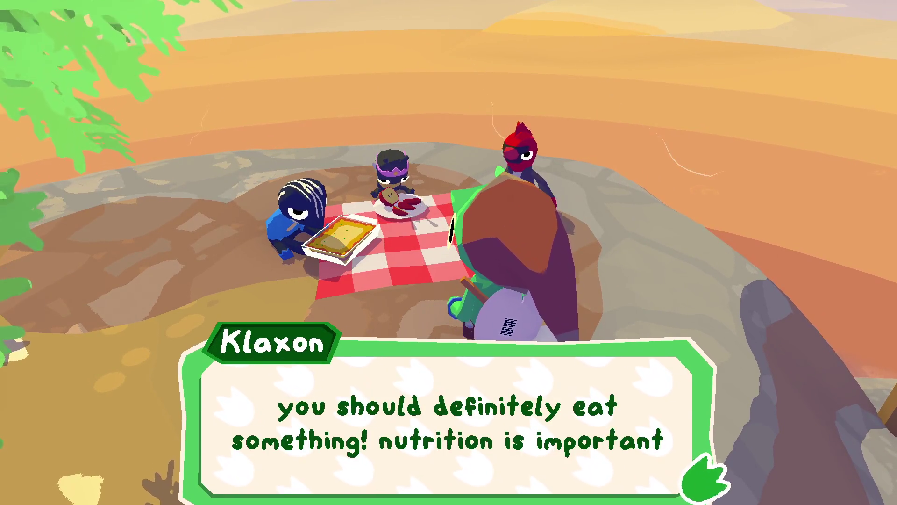
pyautogui.press('f')
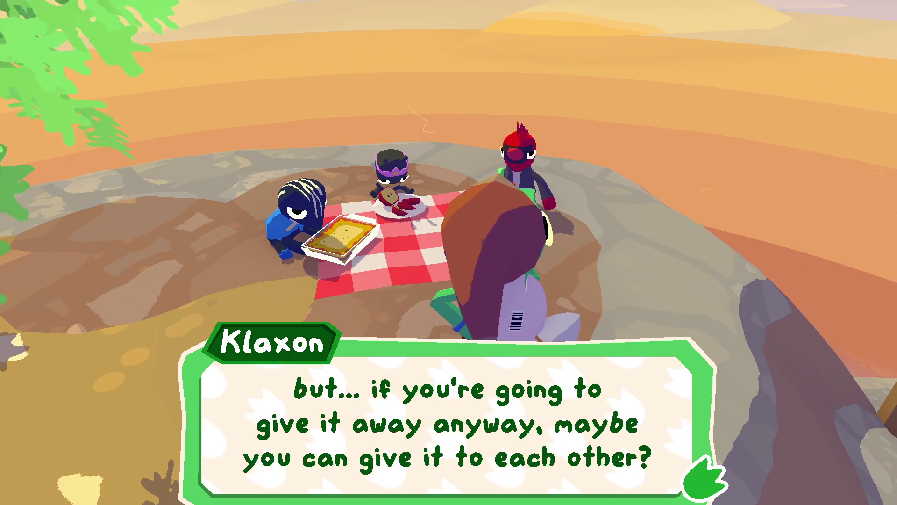
pyautogui.press('f')
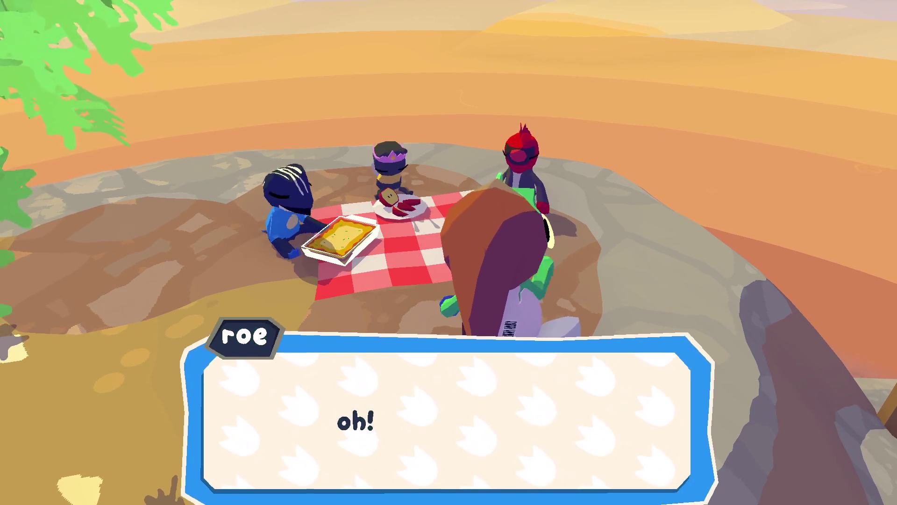
pyautogui.press('f')
pyautogui.press('f')
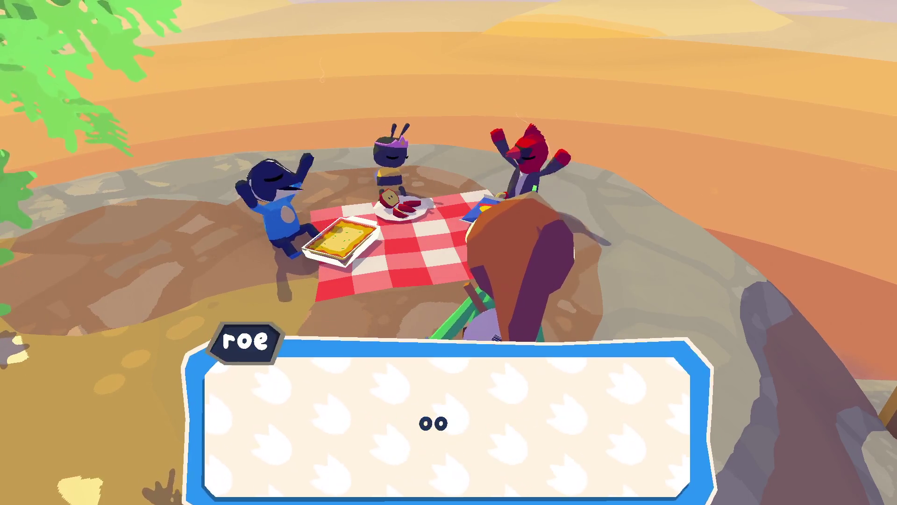
pyautogui.press('f')
pyautogui.press('f')
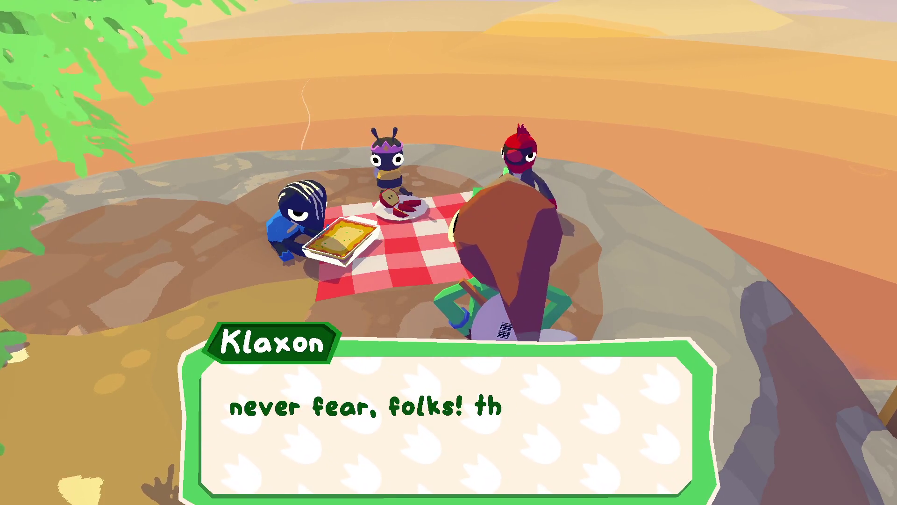
pyautogui.press('f')
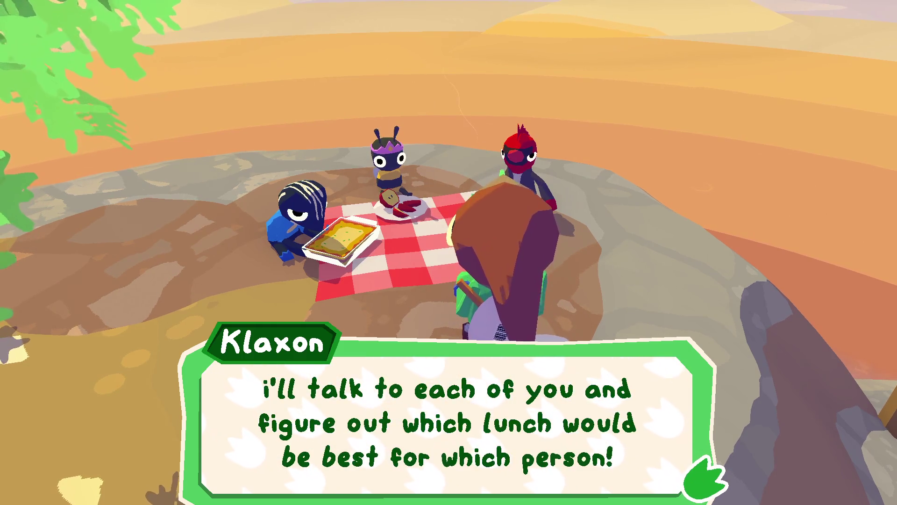
pyautogui.press('f')
pyautogui.press('f')
pyautogui.press('f')
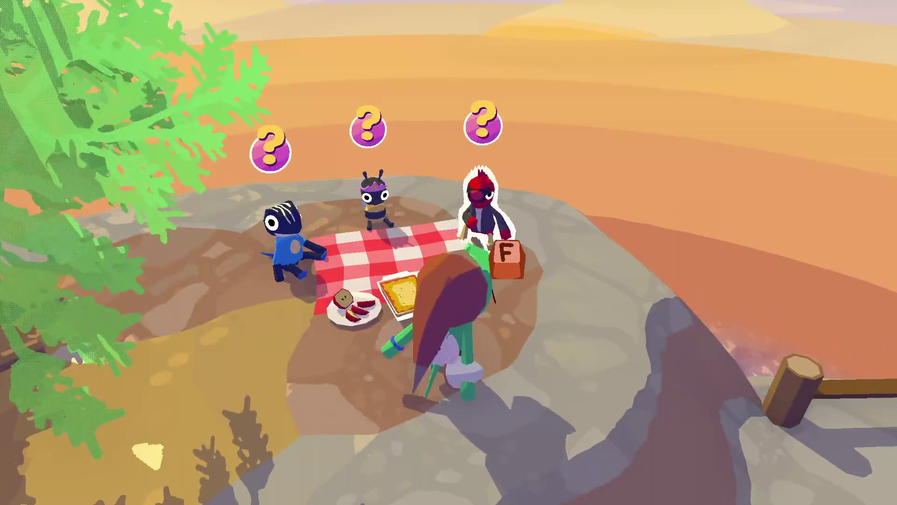
# Give Sorin the apple slices from the picnic lunches
pyautogui.press('w')
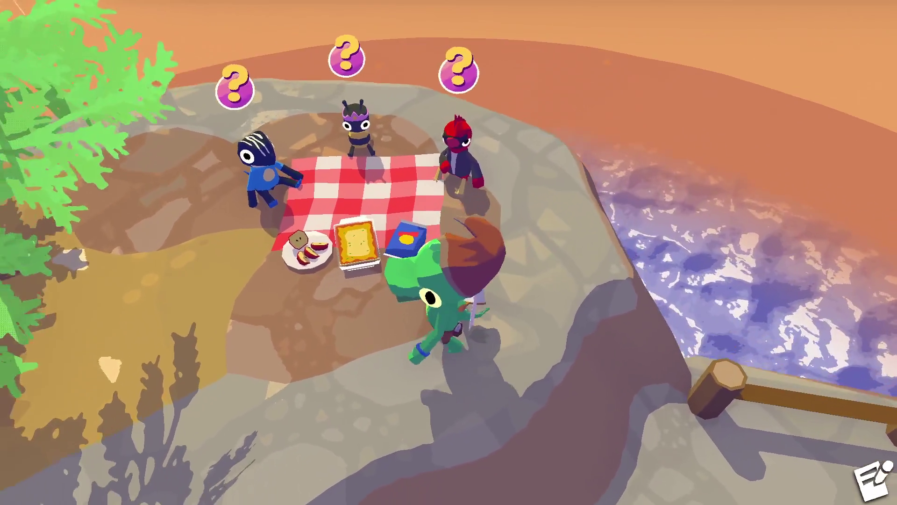
pyautogui.press('s')
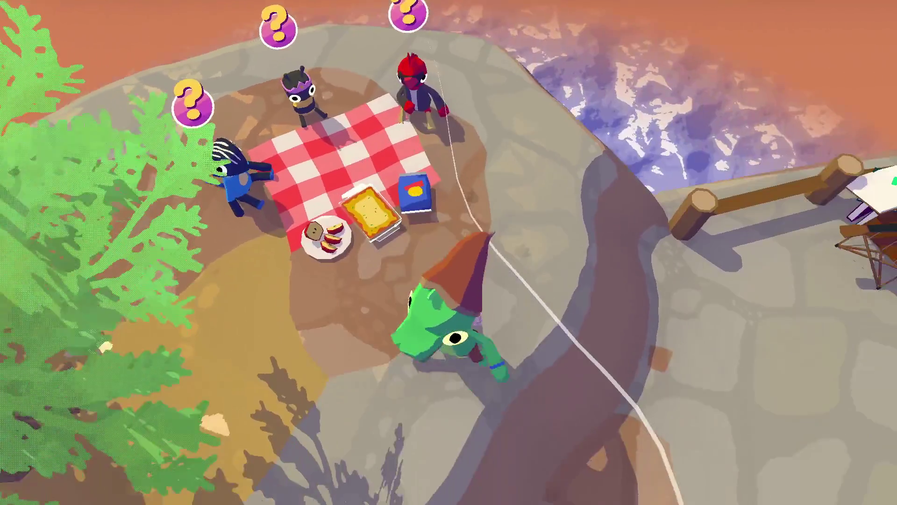
pyautogui.press('d')
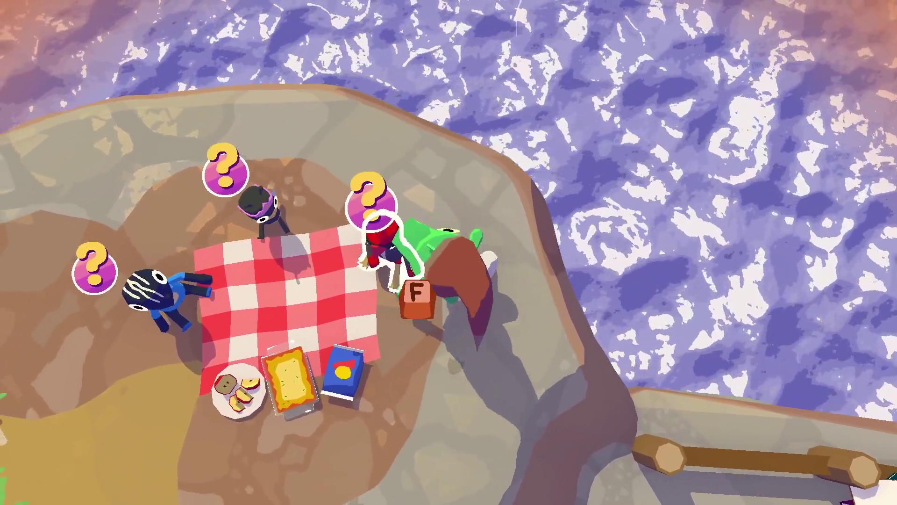
pyautogui.press('f')
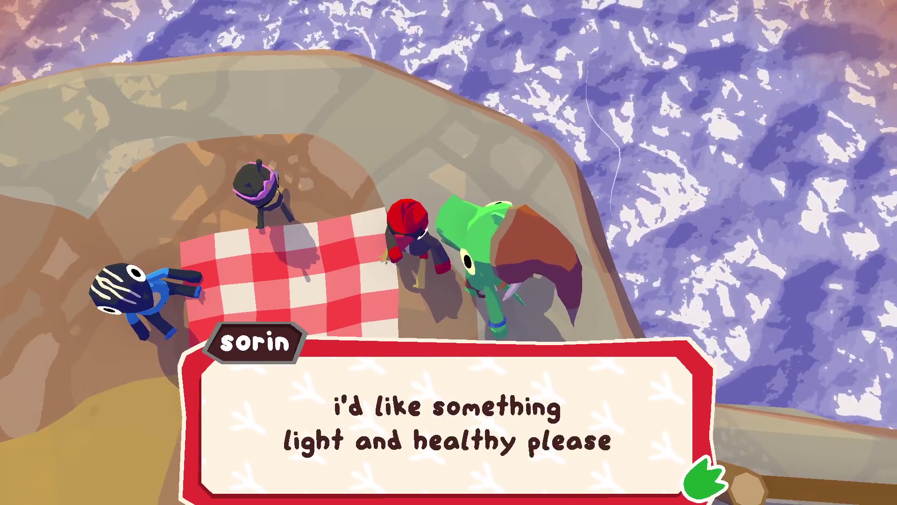
pyautogui.press('f')
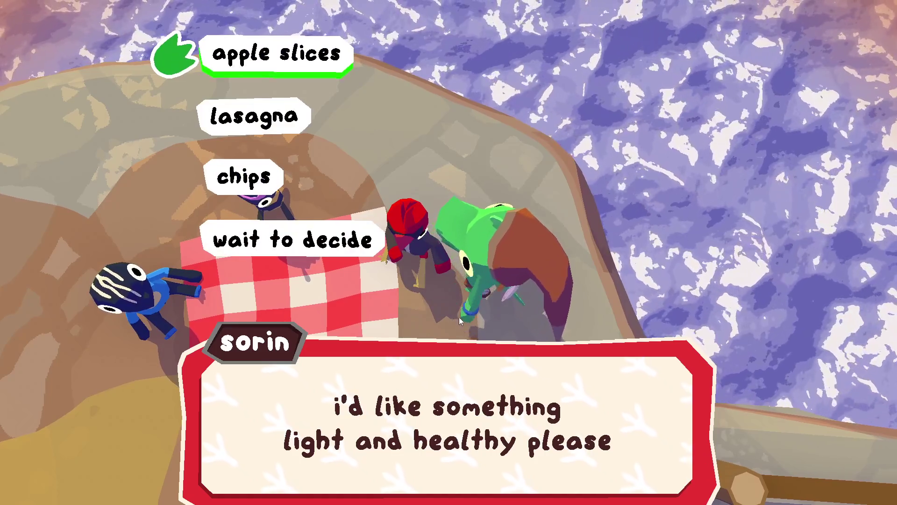
pyautogui.press('f')
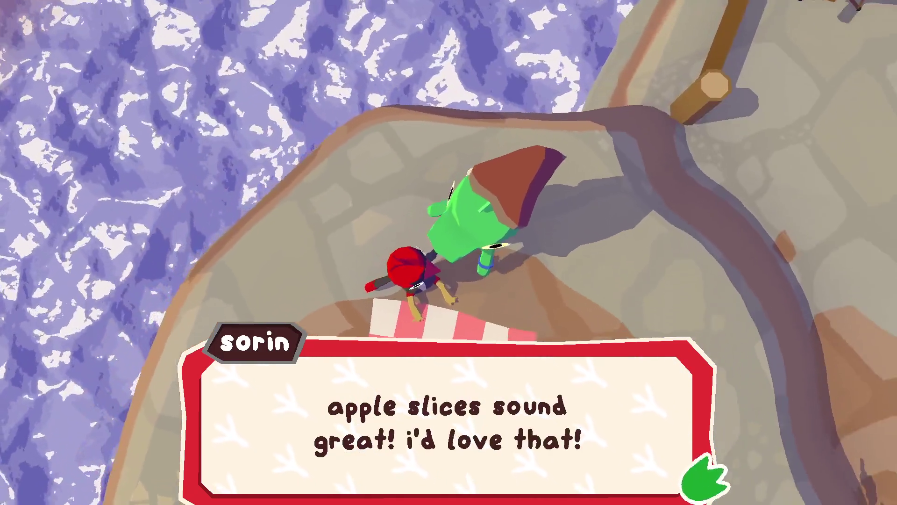
pyautogui.press('f')
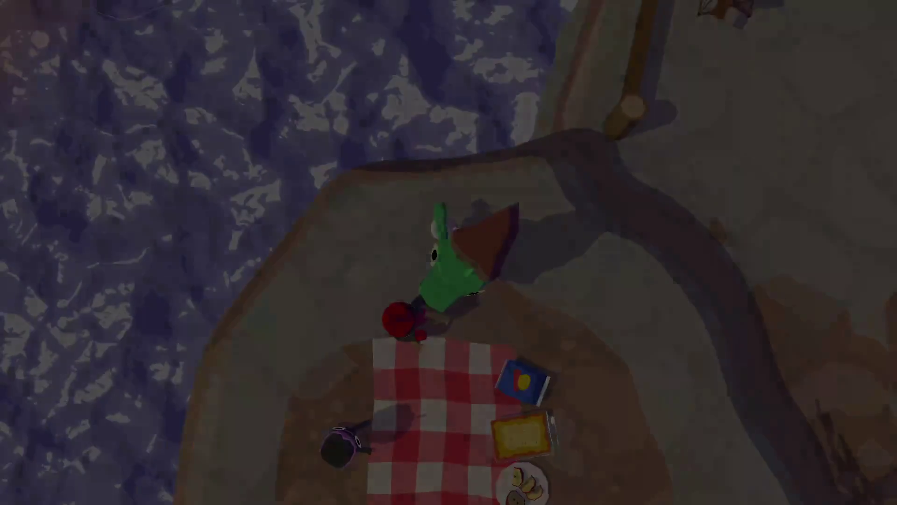
# Give Roe the chips, then speak with Sorin once more
pyautogui.press('s')
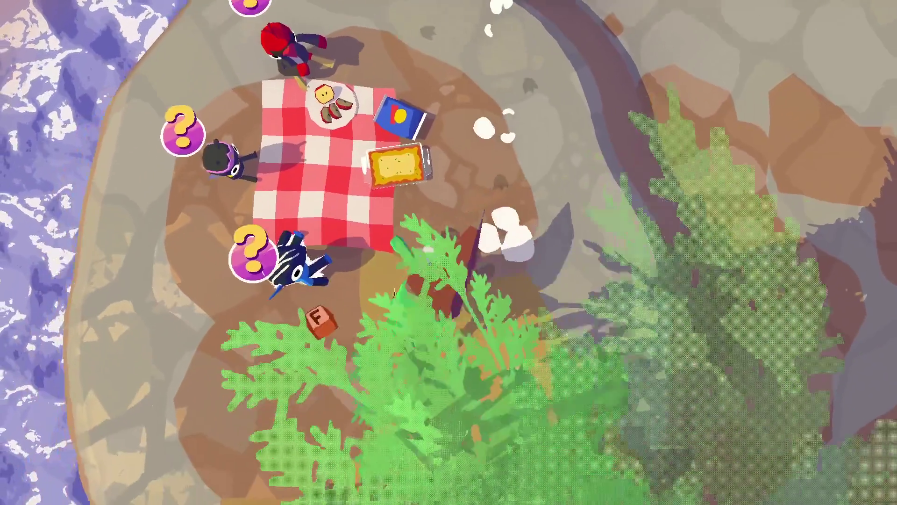
pyautogui.press('f')
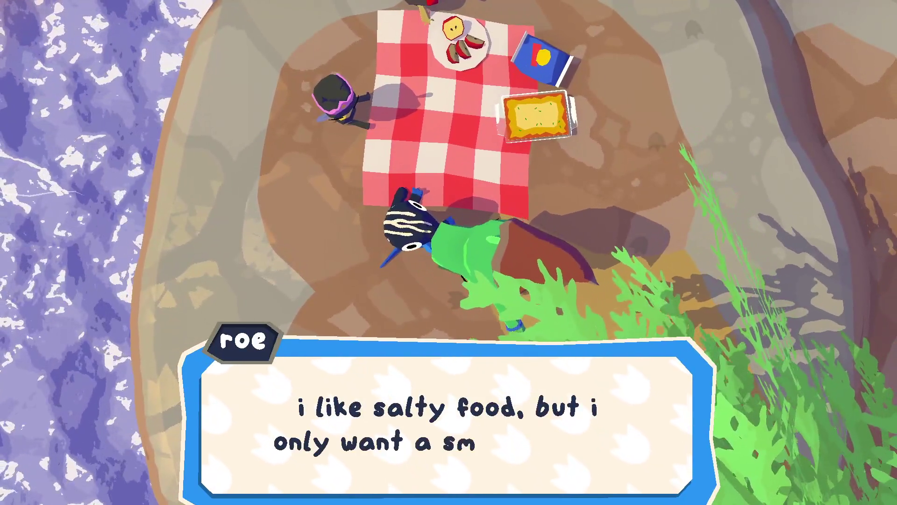
pyautogui.press('f')
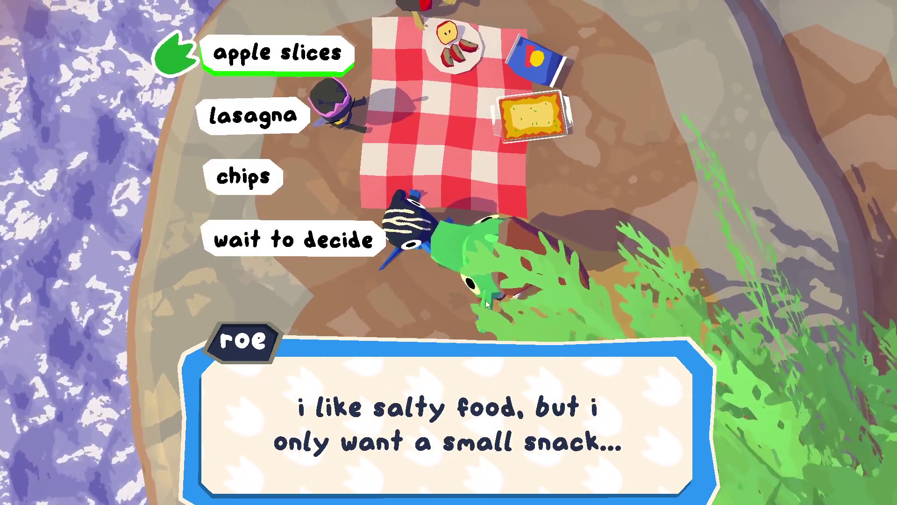
pyautogui.press('w')
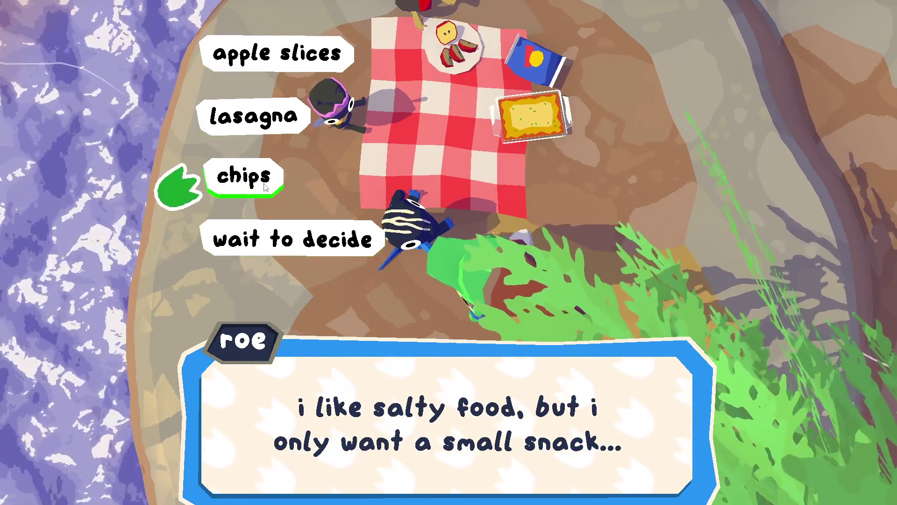
pyautogui.click(266, 187)
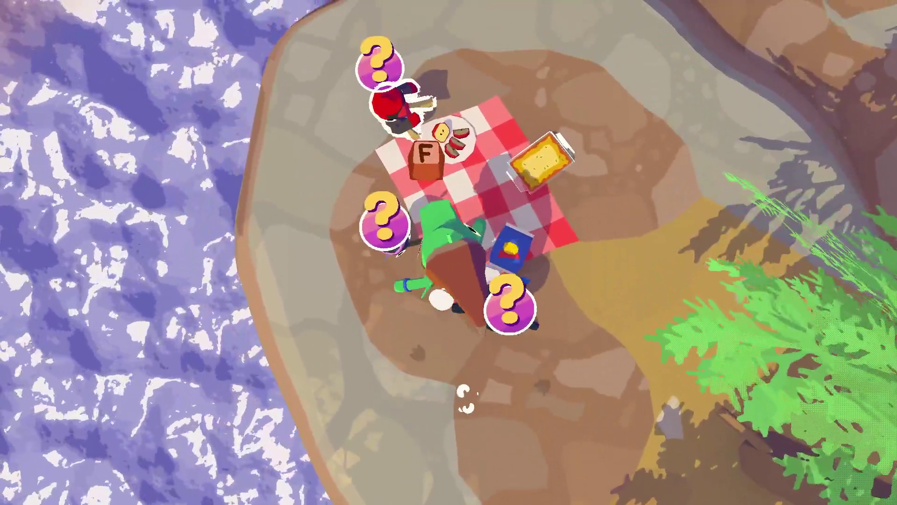
pyautogui.press('f')
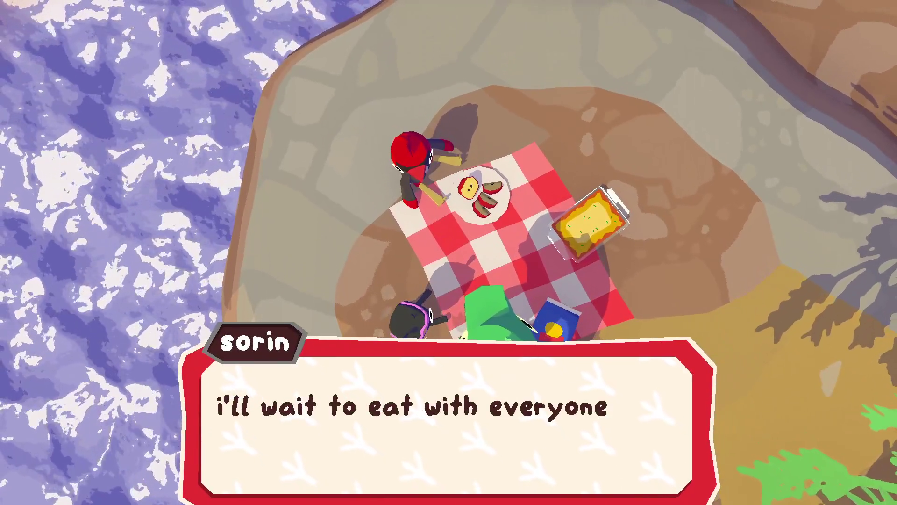
pyautogui.press('f')
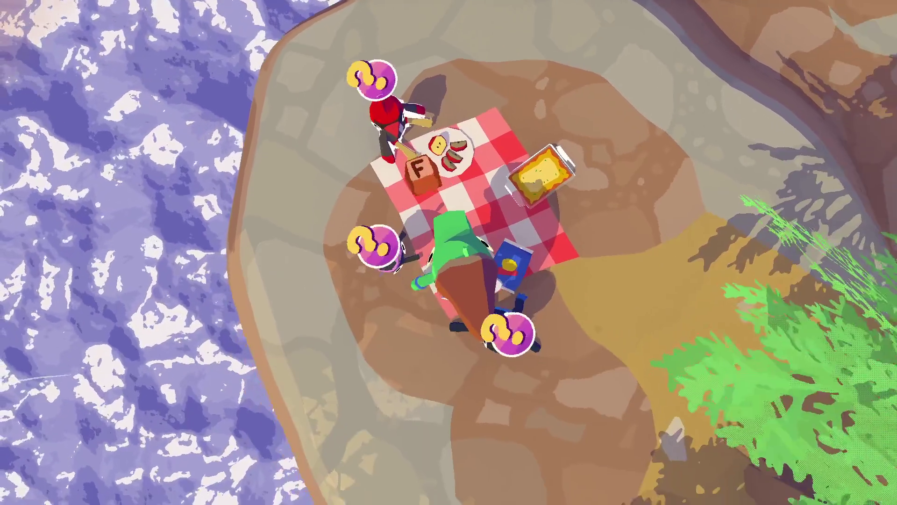